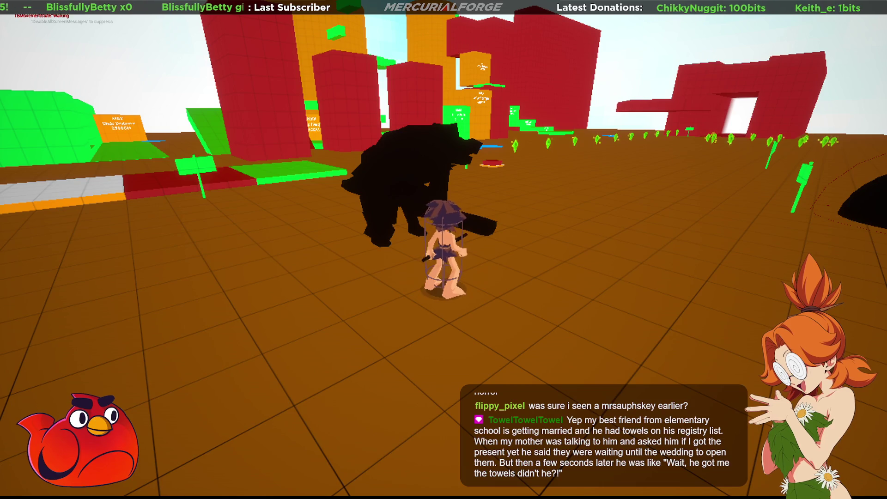
- Test two dodge rolls and two jumps beside the beast, then walk toward the coloured blocks
key("space")
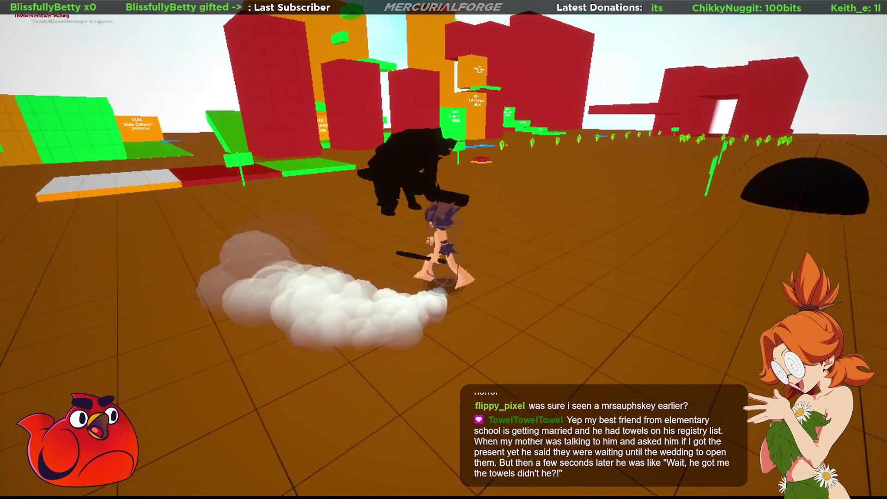
key("space")
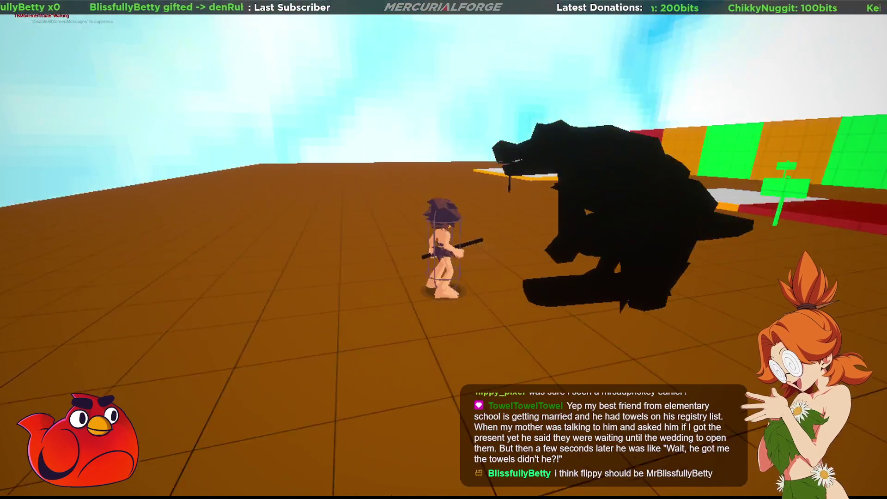
key("space")
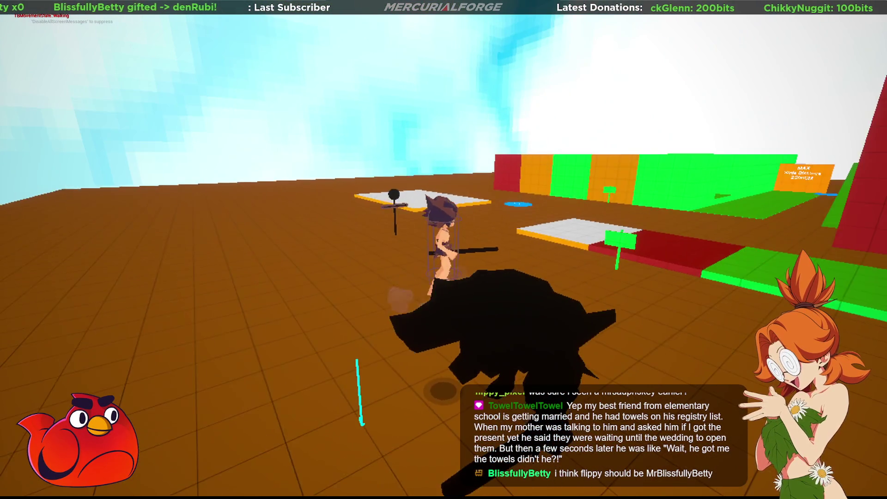
key("space")
key("w")
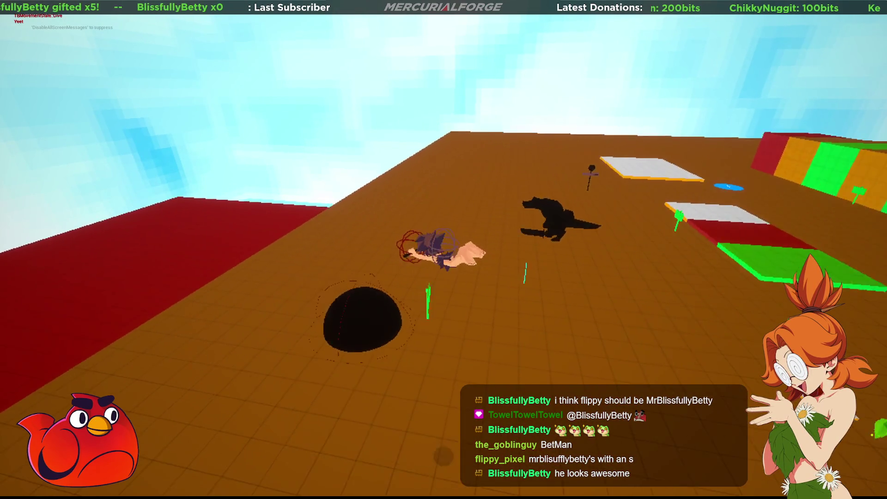
- Jump out of the belly dive, leap toward the red walls, then jump off the green blocks
key("space")
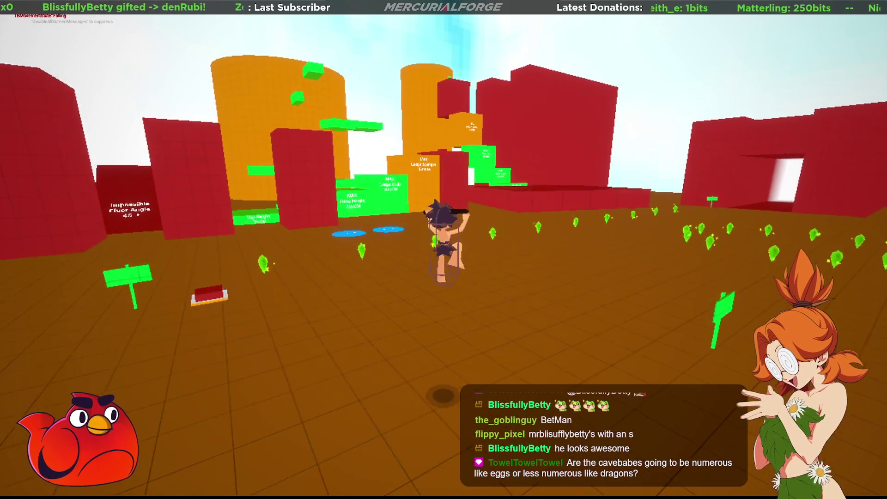
key("space")
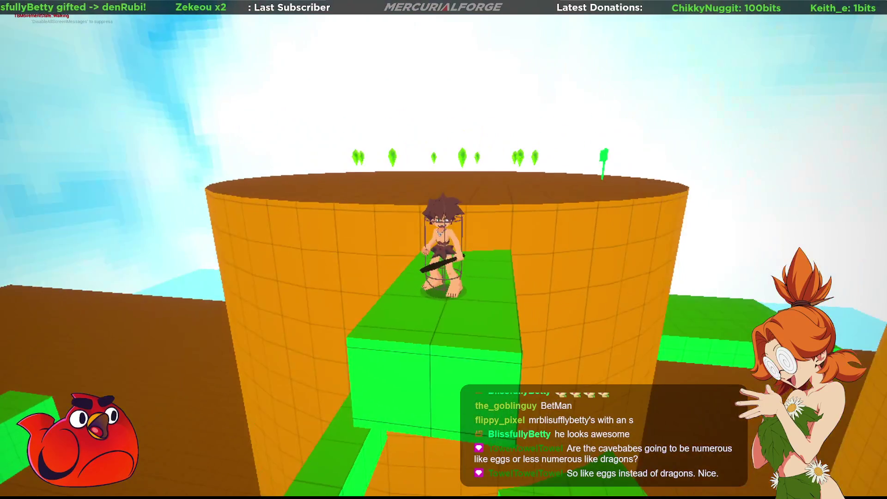
key("space")
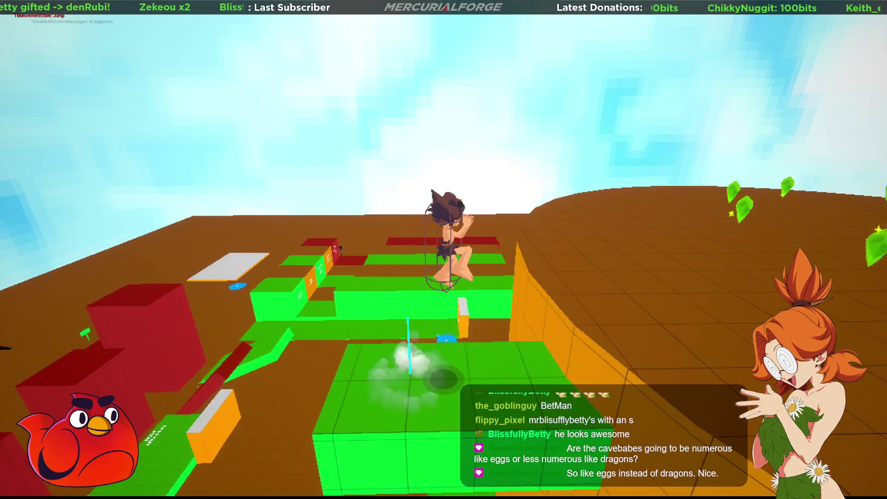
- Jump across the green blocks, run down the brown path and dive toward the Ledge Grab blocks
key("space")
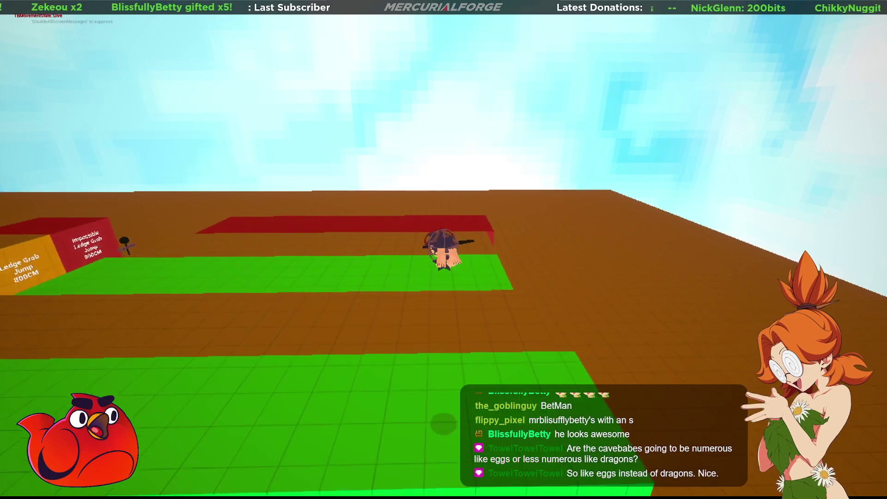
key("w")
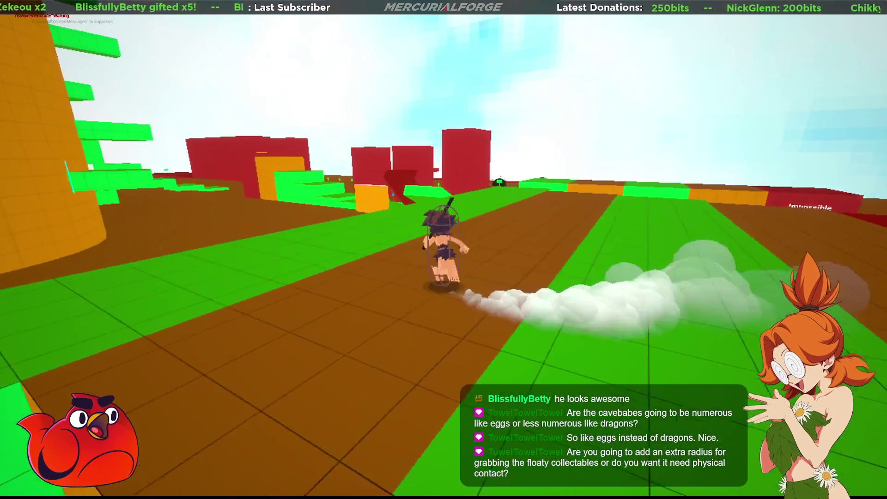
key("w")
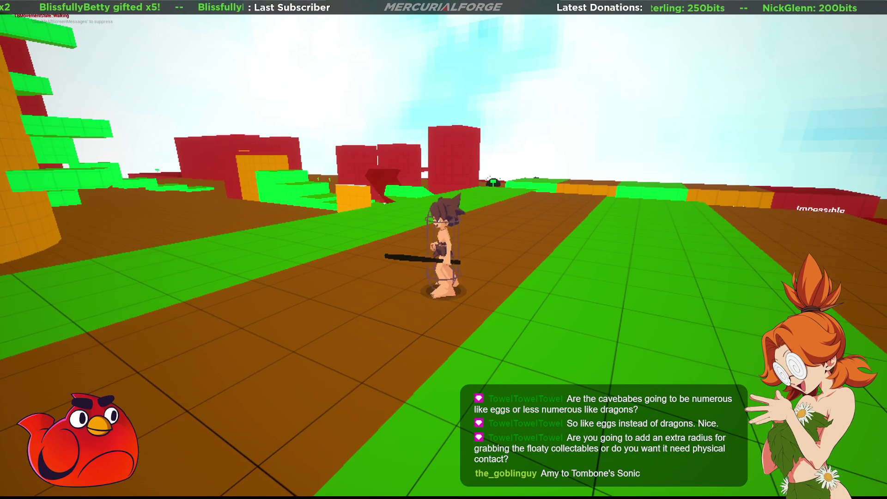
key("w")
key("w")
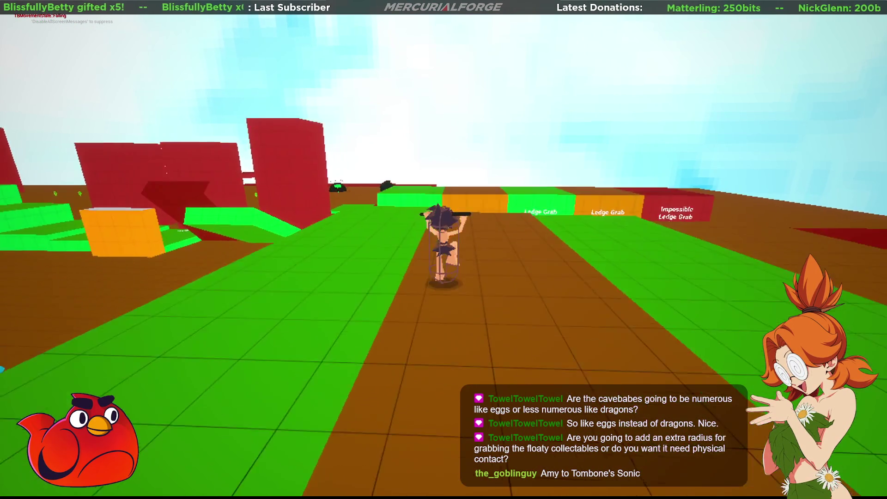
key("space")
key("space")
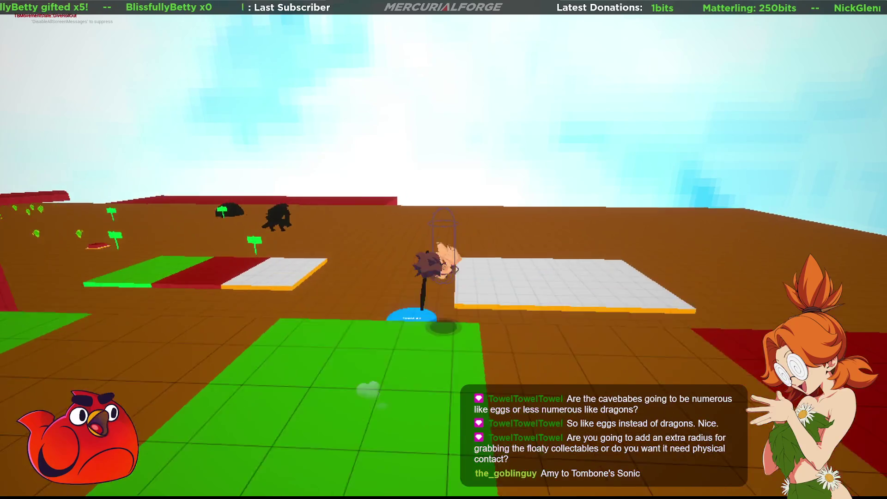
- Run right along the platform and dash back and forth across the white platform toward the green platforms
key("d")
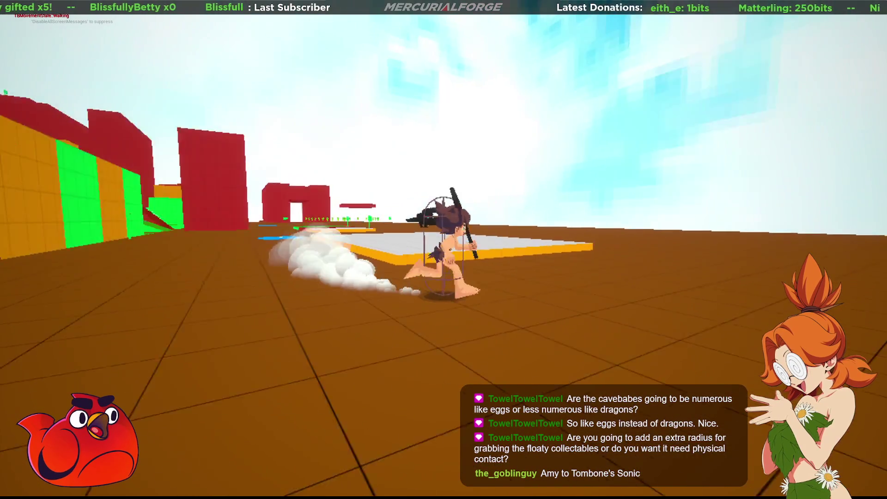
key("d")
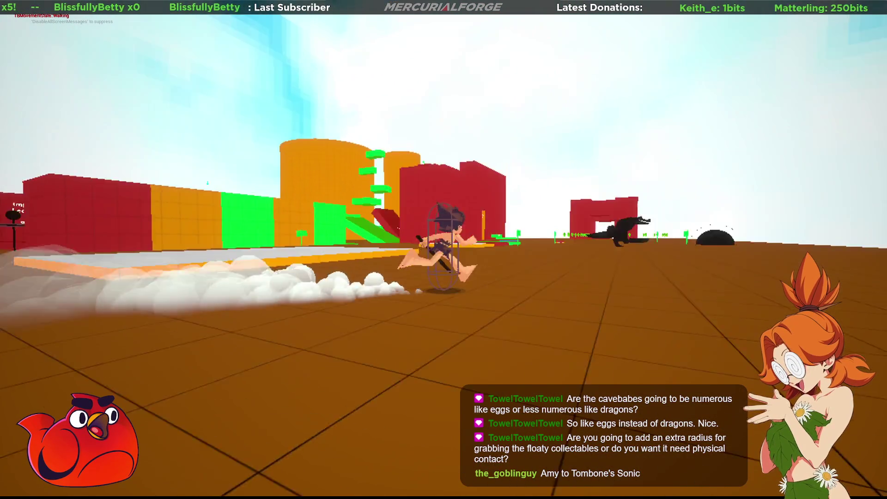
key("a")
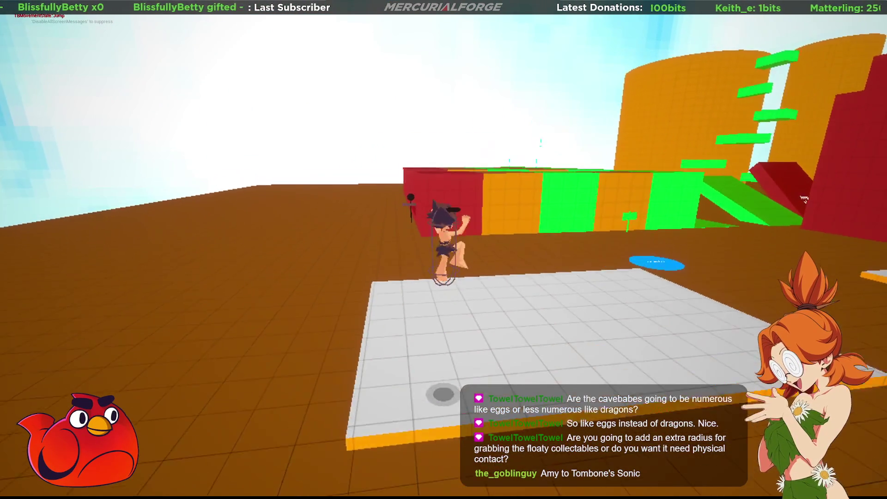
key("shift")
key("a")
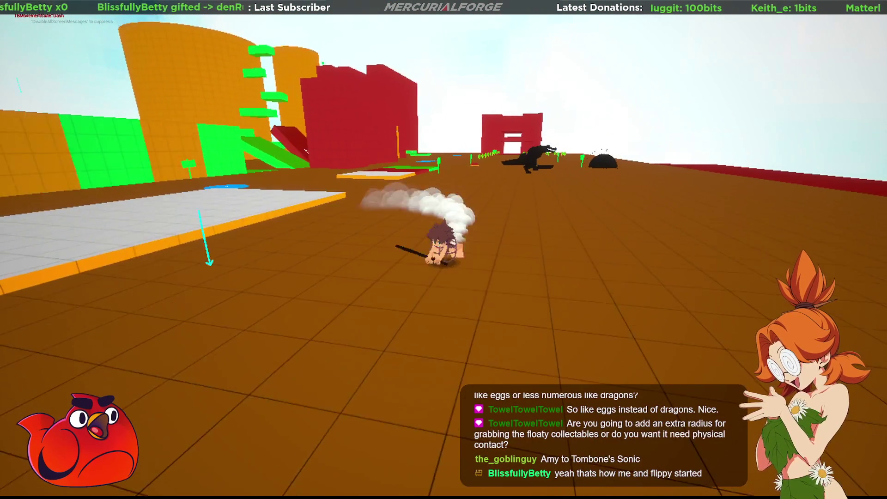
key("a")
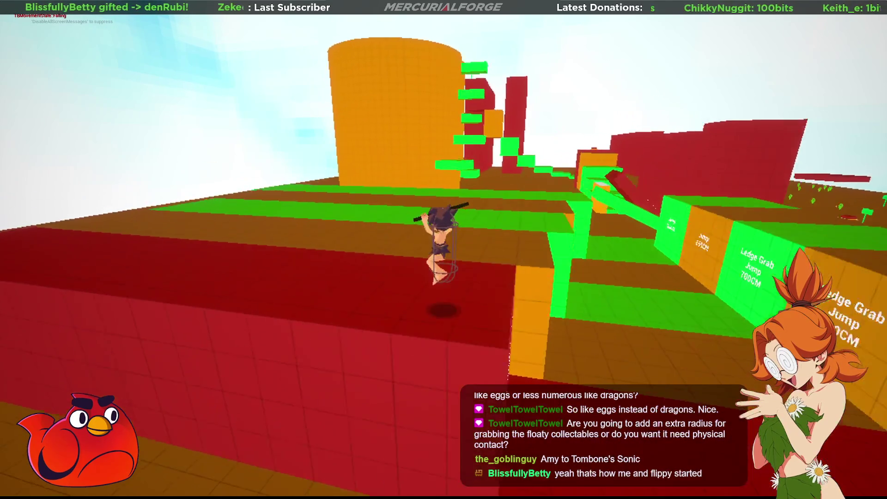
key("shift")
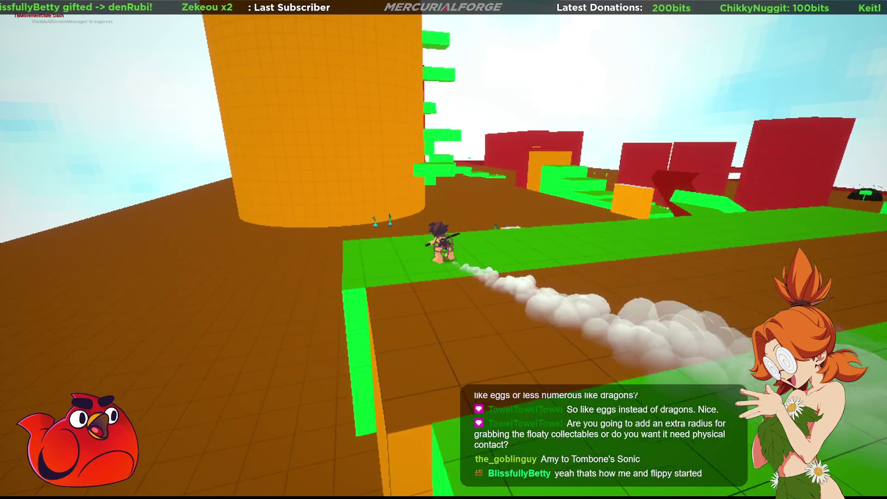
- Dive across the floor by the orange tower and jump to cling to its wall
key("s")
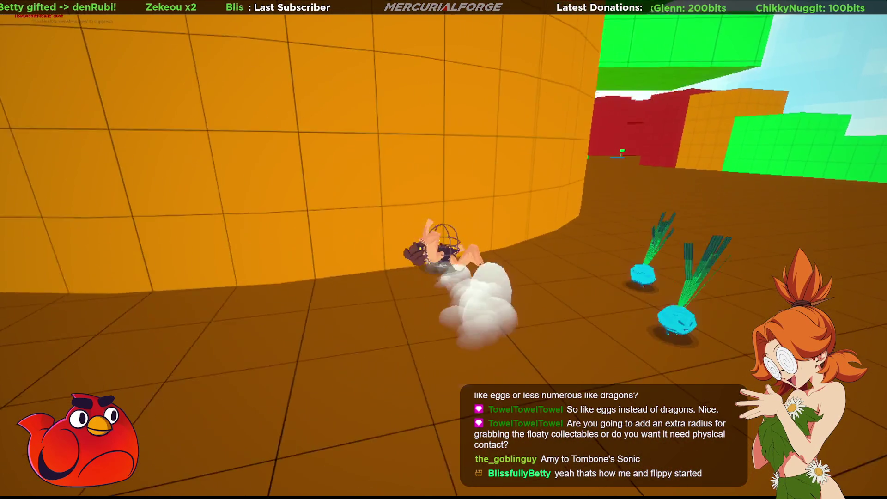
key("a")
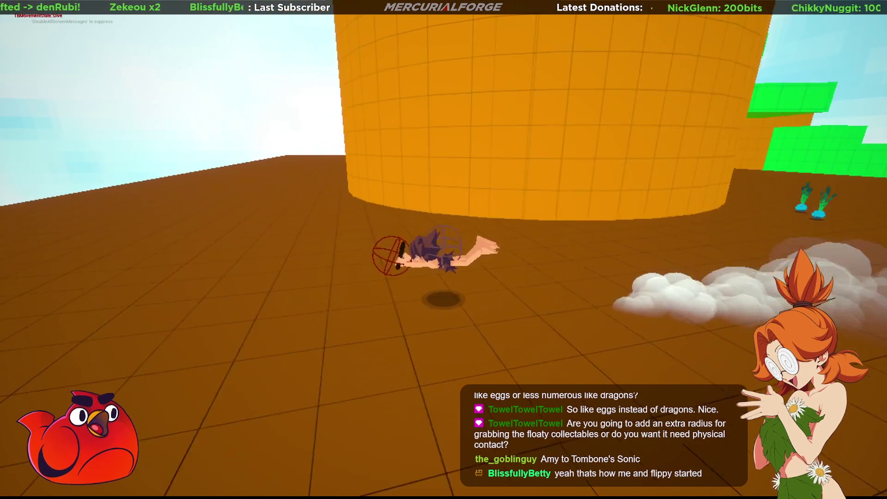
key("w")
key("space")
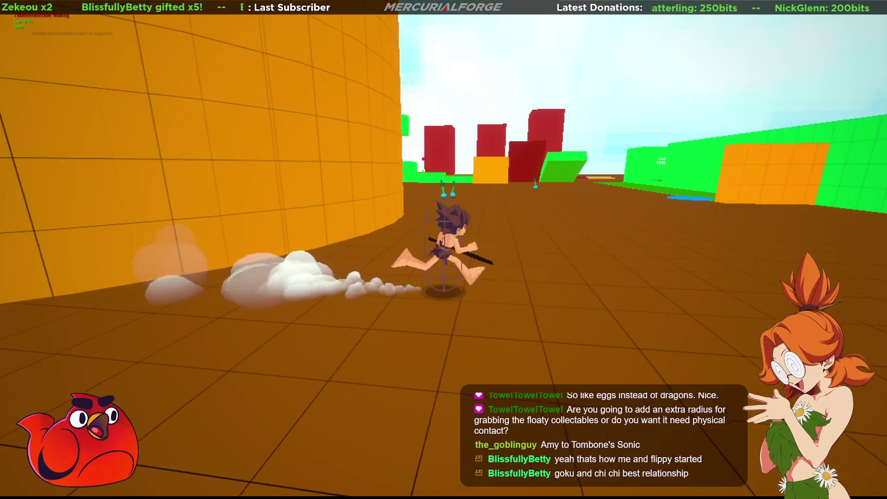
- Turn around, run down the long green path to the Jump 500CM block, and drop beside the red wall
key("a")
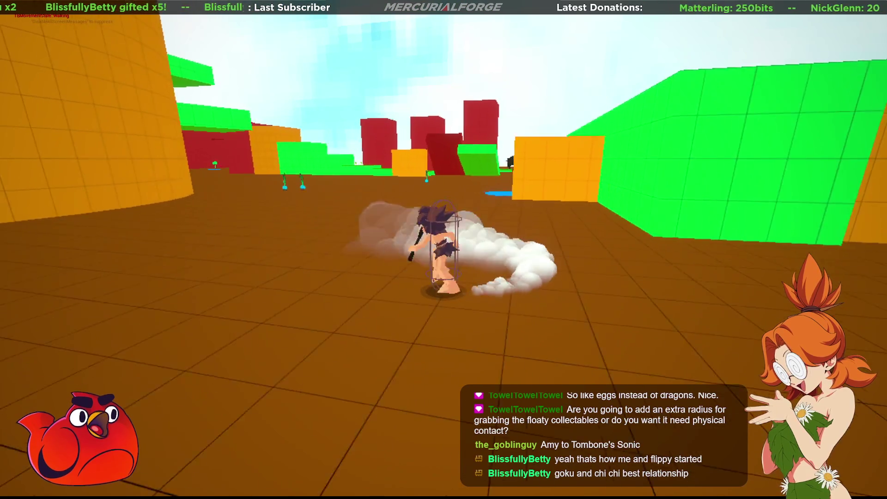
key("w")
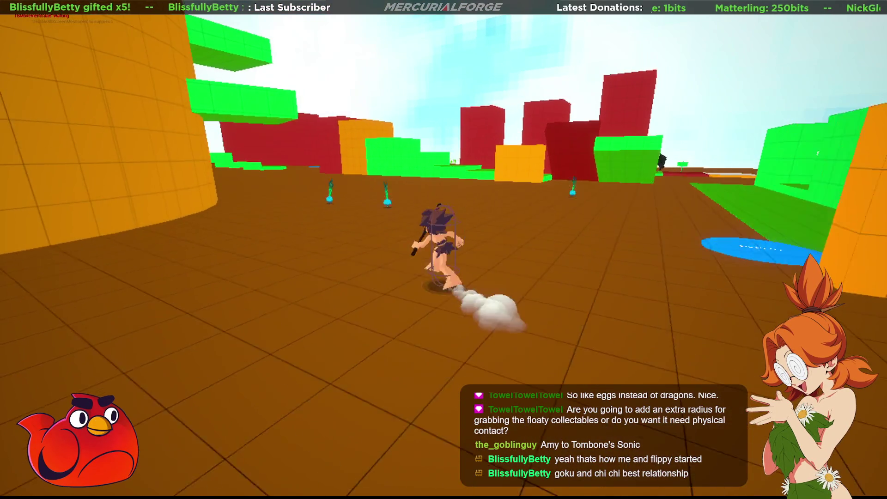
key("w")
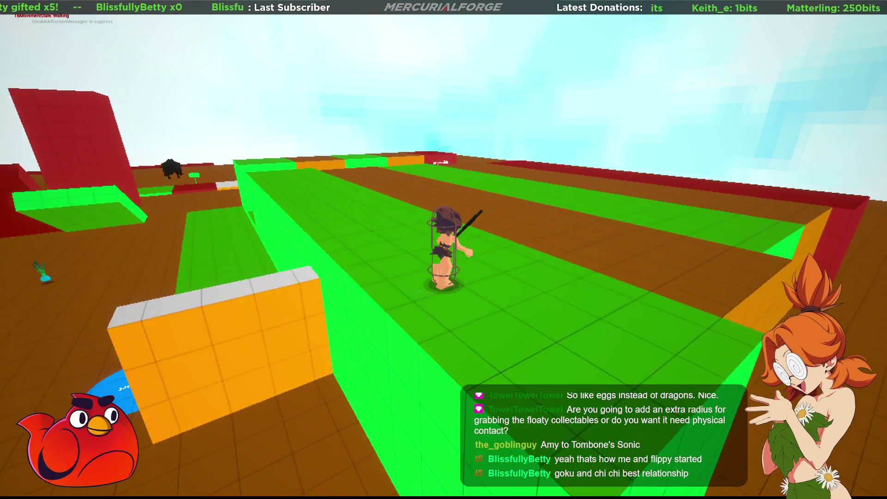
key("a")
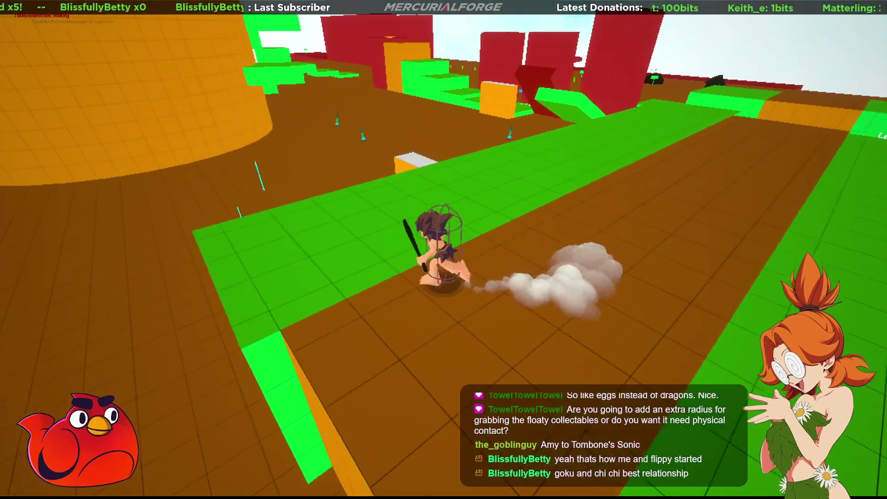
key("w")
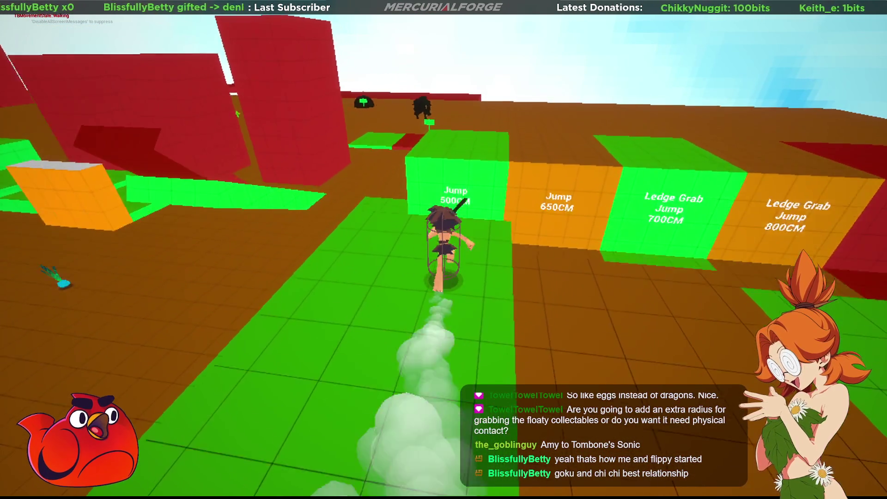
key("space")
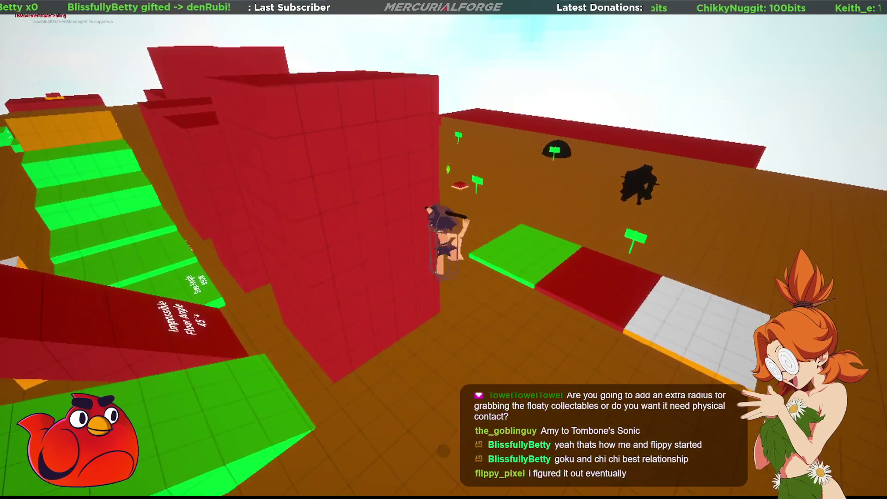
key("w")
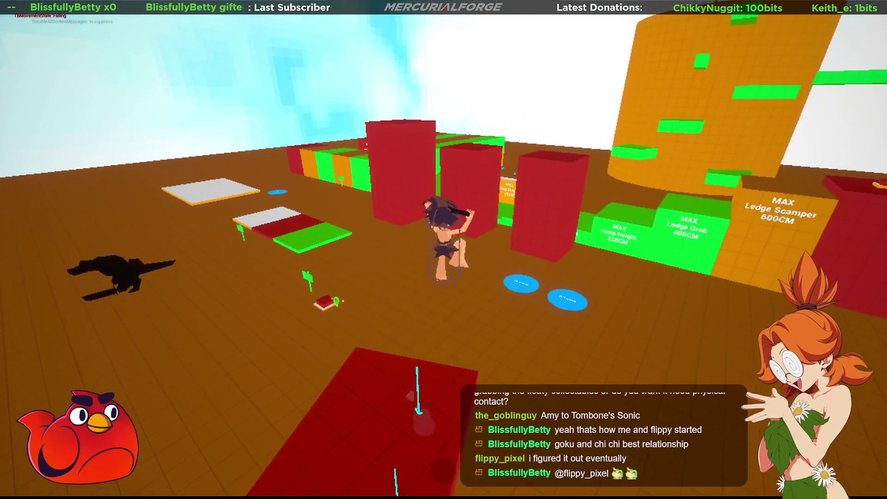
- Jump off the floor and catch a Bloombaby, bringing the total caught to 1
key("space")
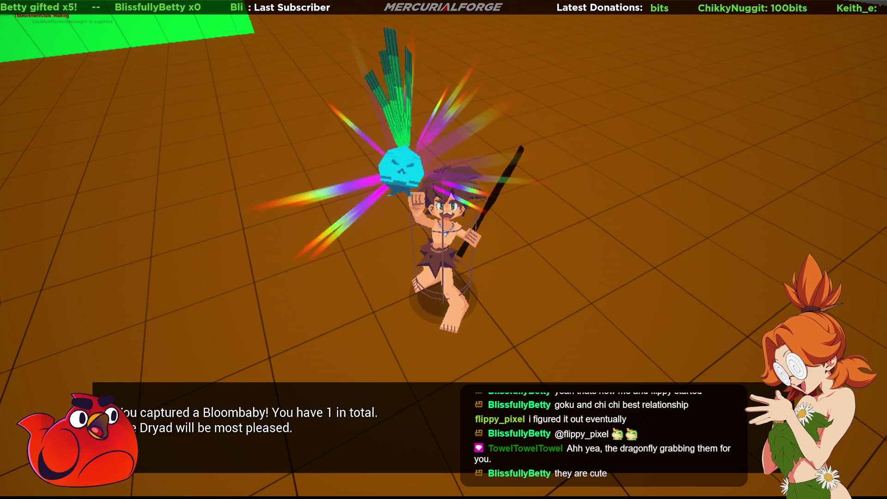
- Run up the green ramp and path, jump onto the red tower, then slide toward the labelled test blocks
key("w")
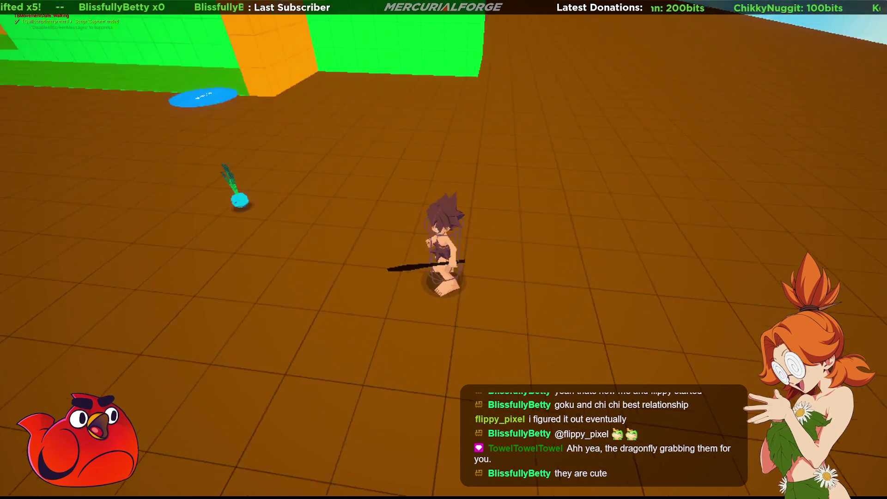
key("w")
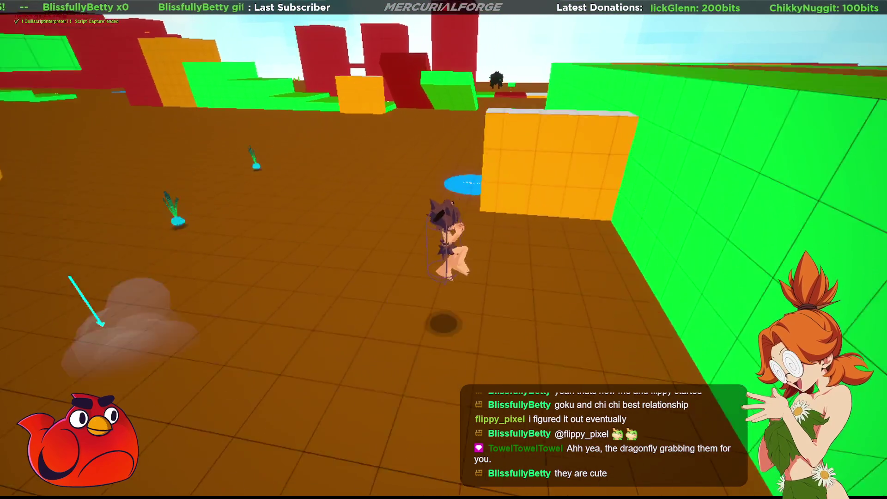
key("w")
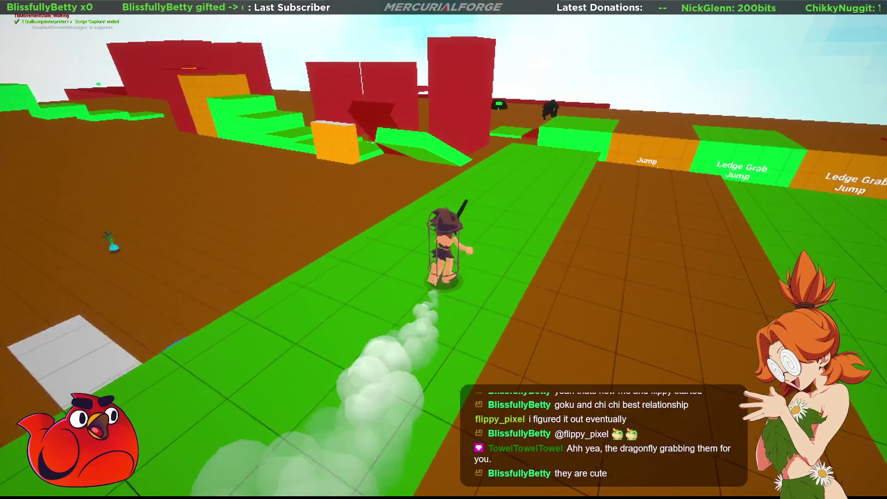
key("w")
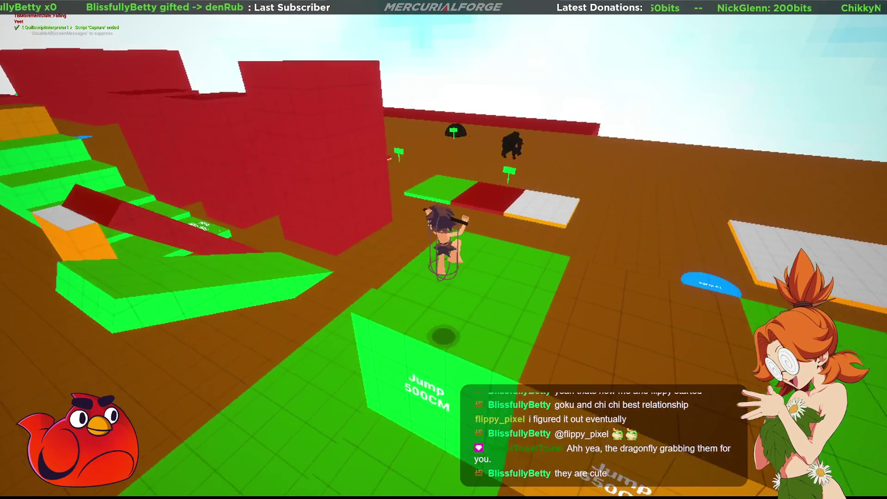
key("space")
key("w")
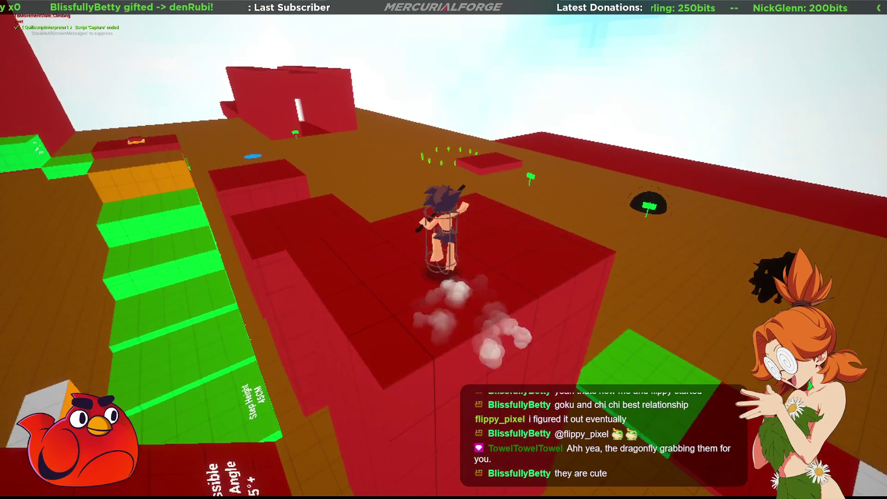
key("w")
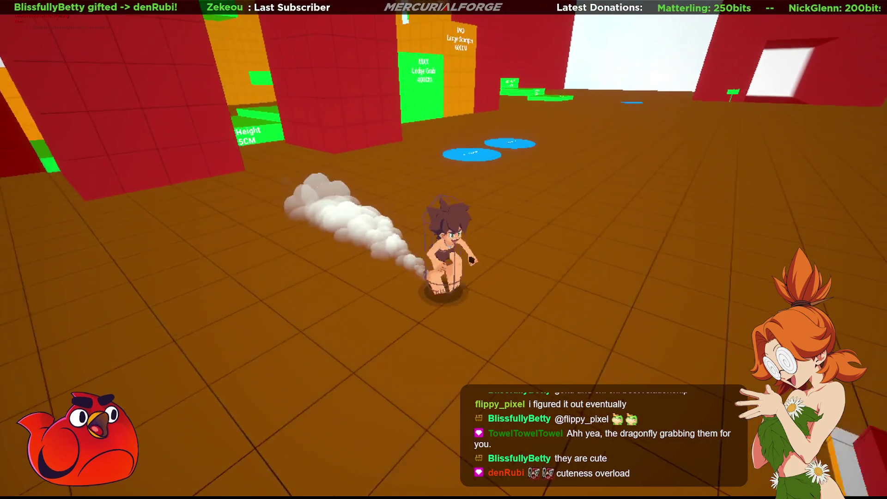
key("w")
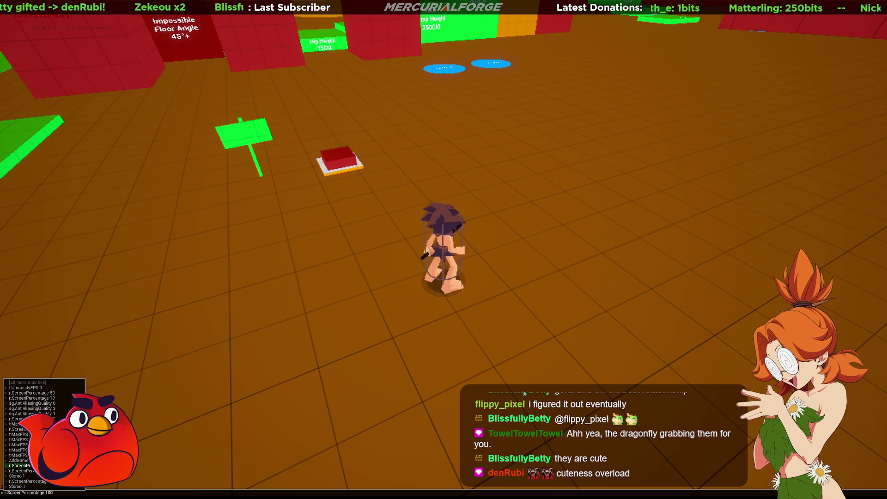
- Jump from the red pad, then jump twice at the red wall to grab its ledge and climb on top
key("w")
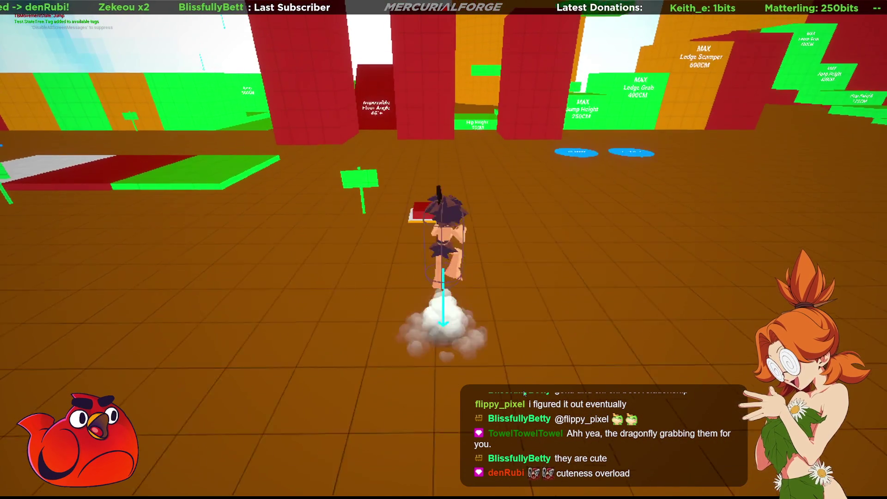
key("w")
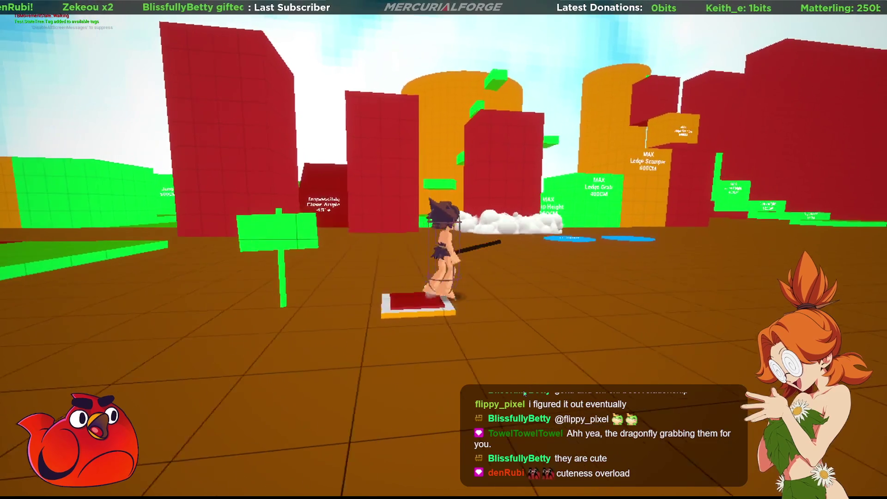
key("w")
key("space")
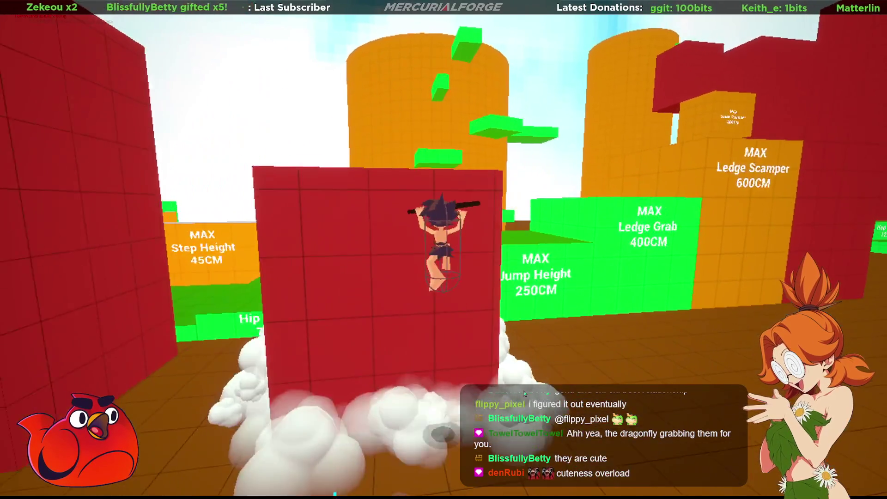
key("space")
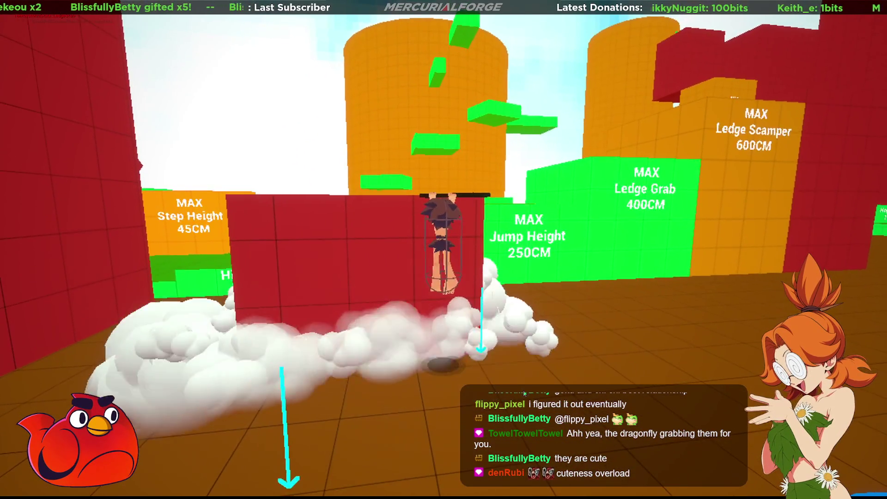
- Walk off, run back, and climb the tall red block until hanging from its top ledge
key("w")
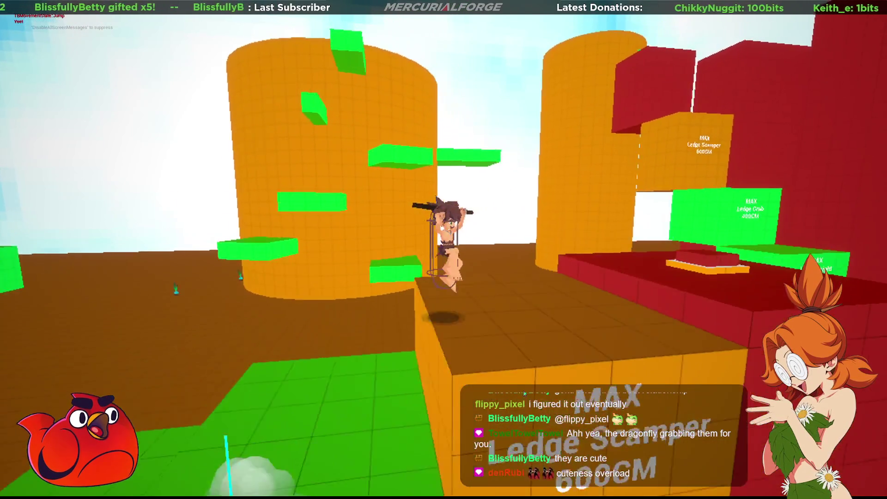
key("w")
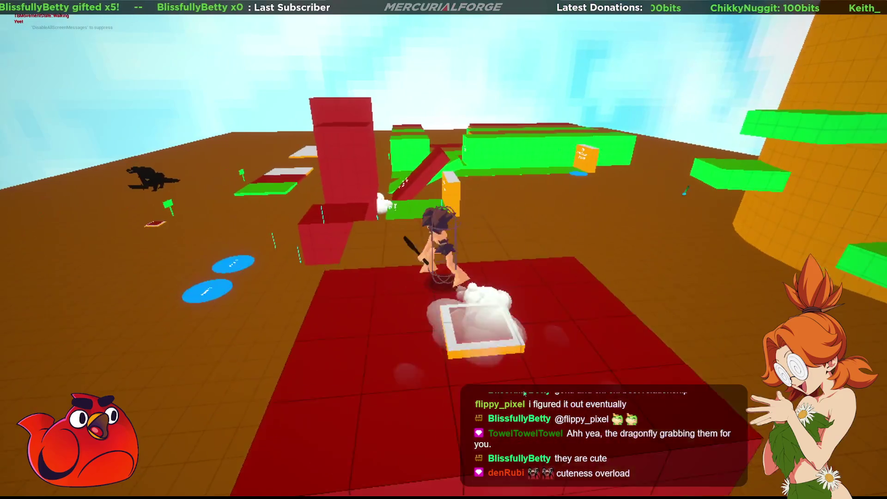
key("space")
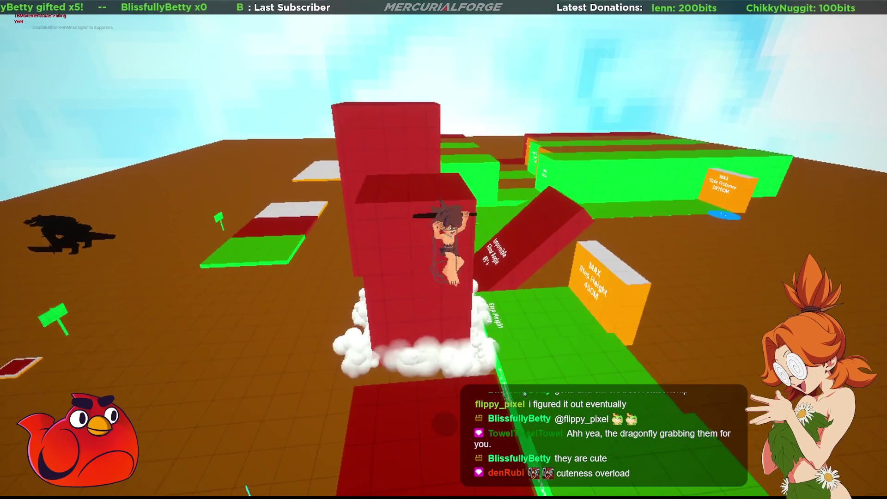
key("w")
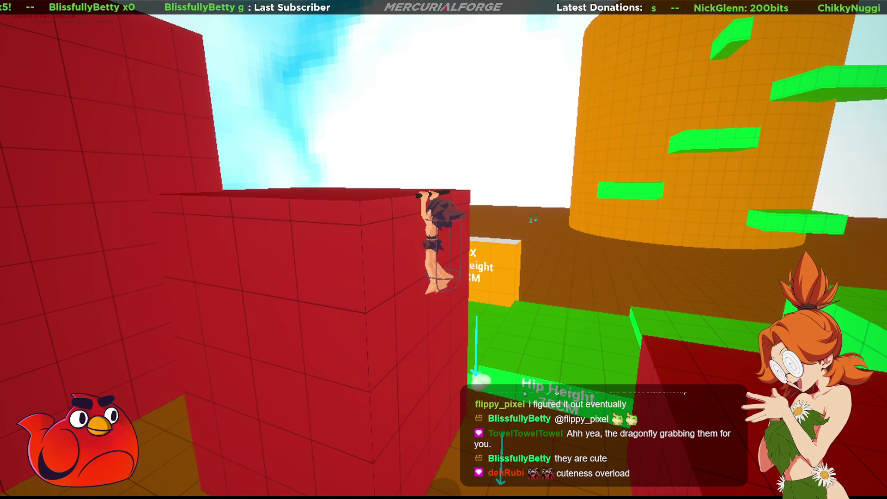
- Pull up onto the red block, jump off, climb back on and walk off onto the brown floor
key("w")
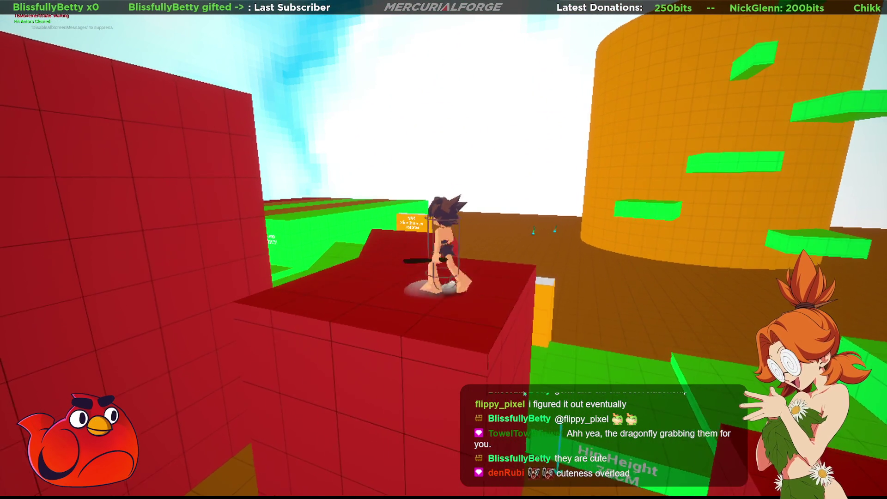
key("space")
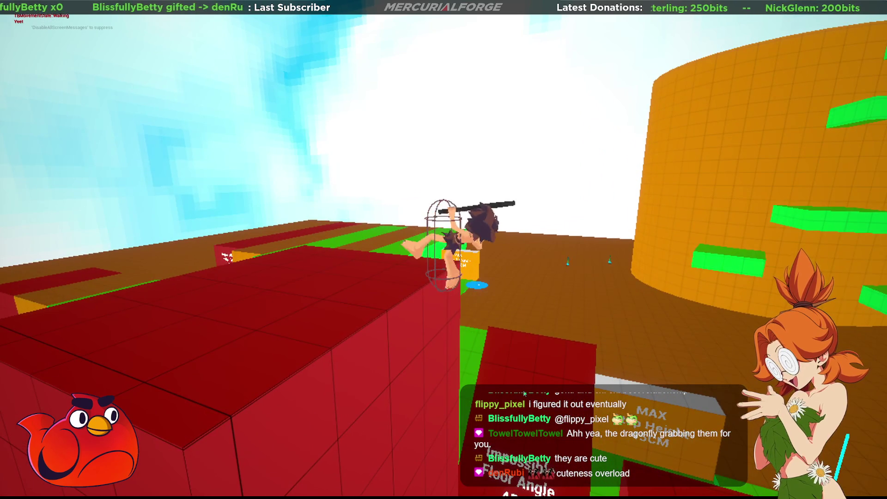
key("s")
key("space")
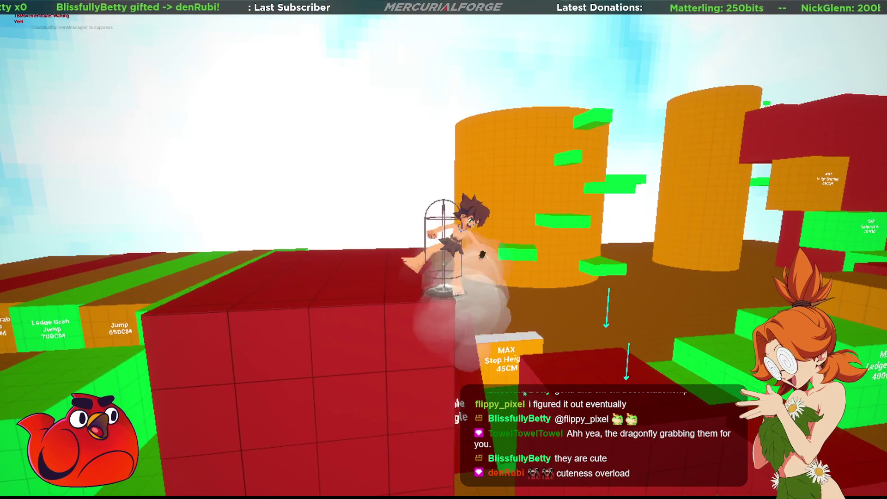
key("w")
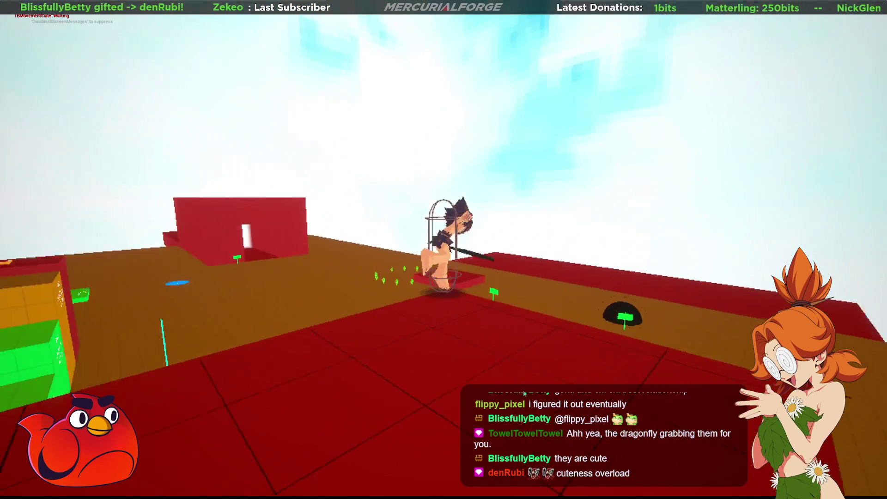
- Jump onto the tall red block, drop down, climb it again, turn around on top and drop off
key("space")
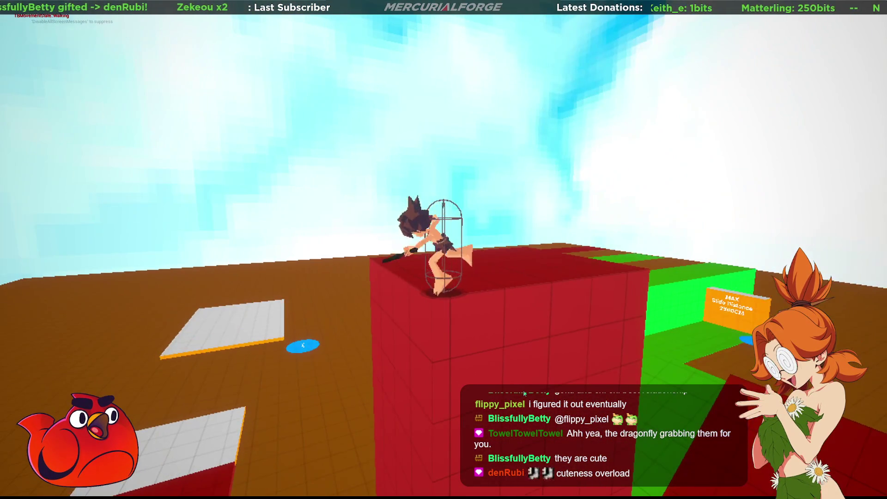
key("w")
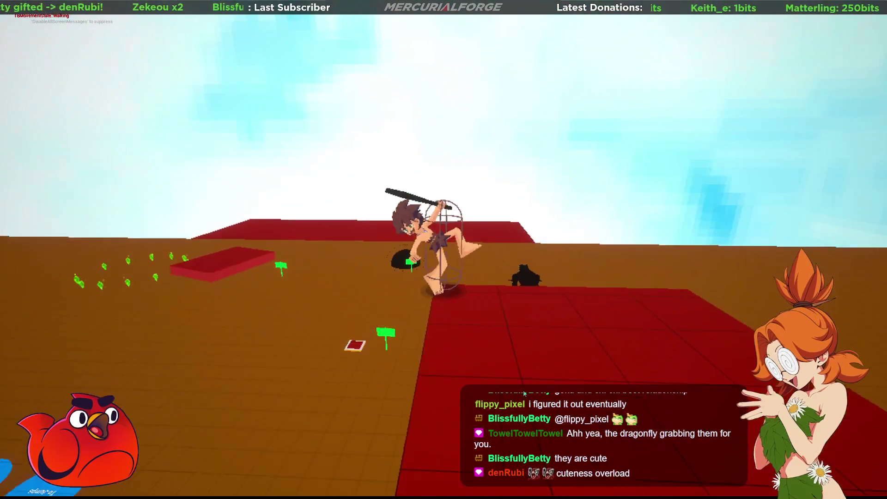
key("w")
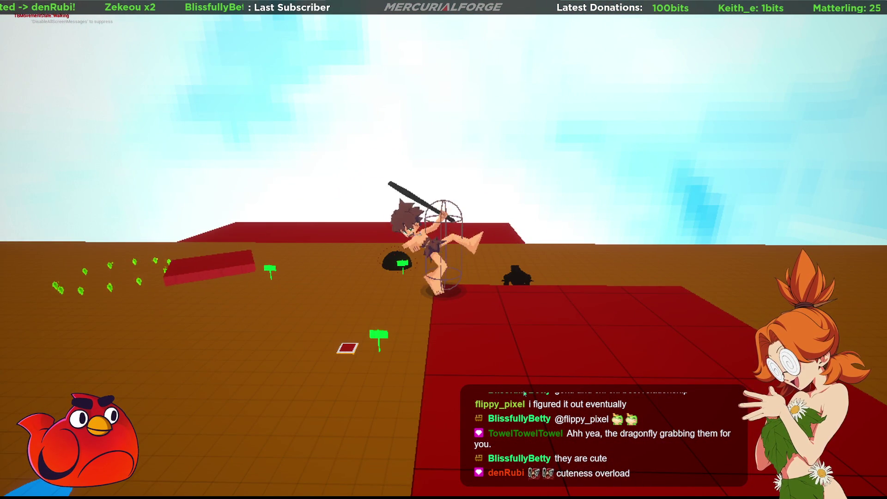
key("w")
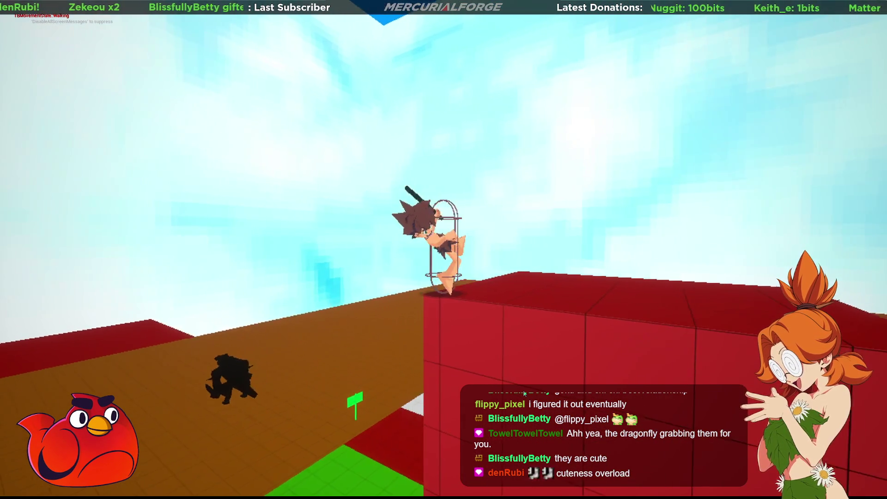
key("w")
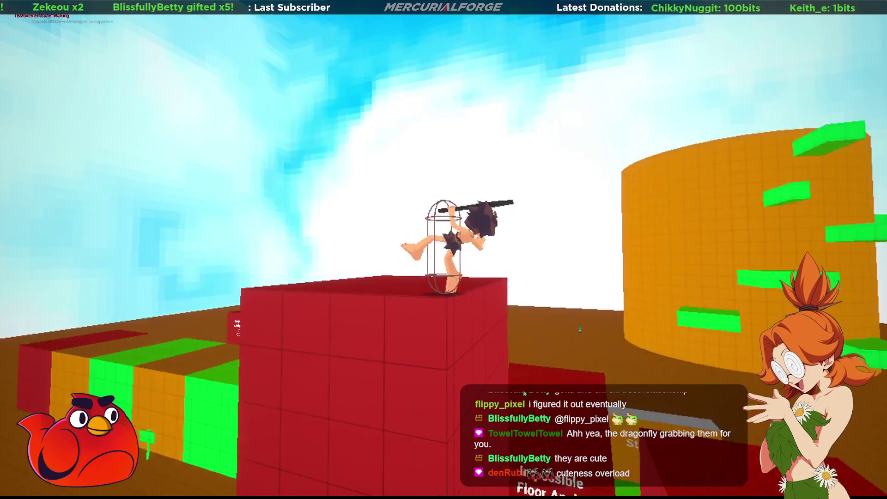
key("w")
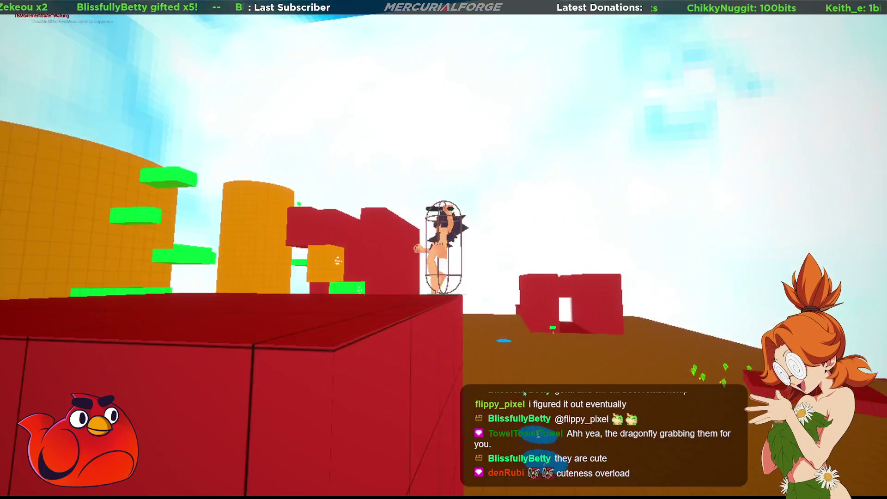
key("w")
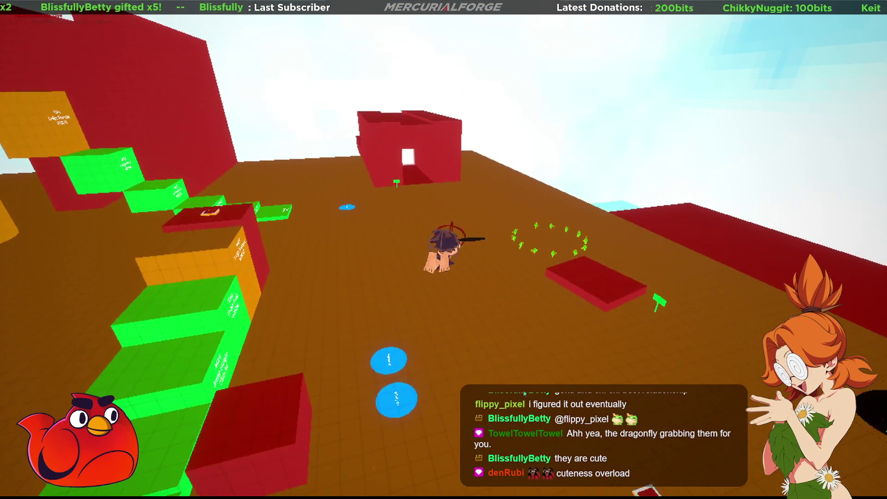
- Run across the brown floor through the red gateway and dive down the red corridor
key("w")
key("w")
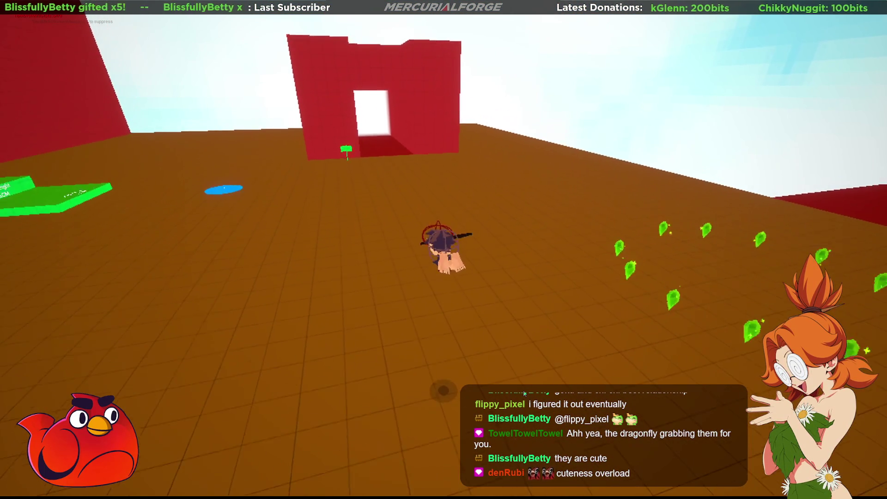
key("w")
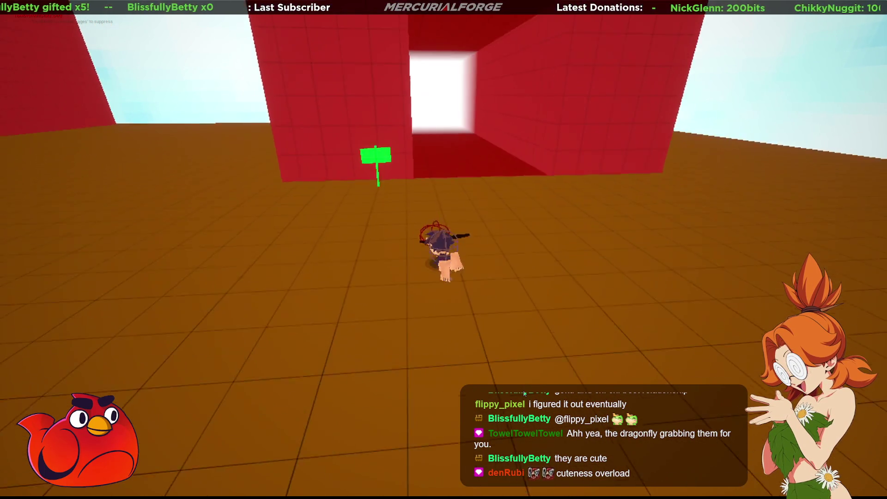
key("w")
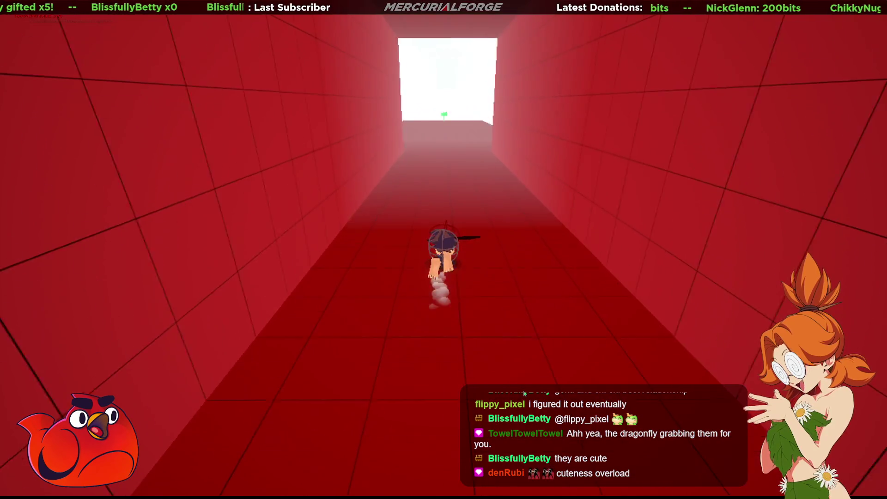
- Recover from the dive, run back through the gateway corridor and turn toward the green platforms
key("w")
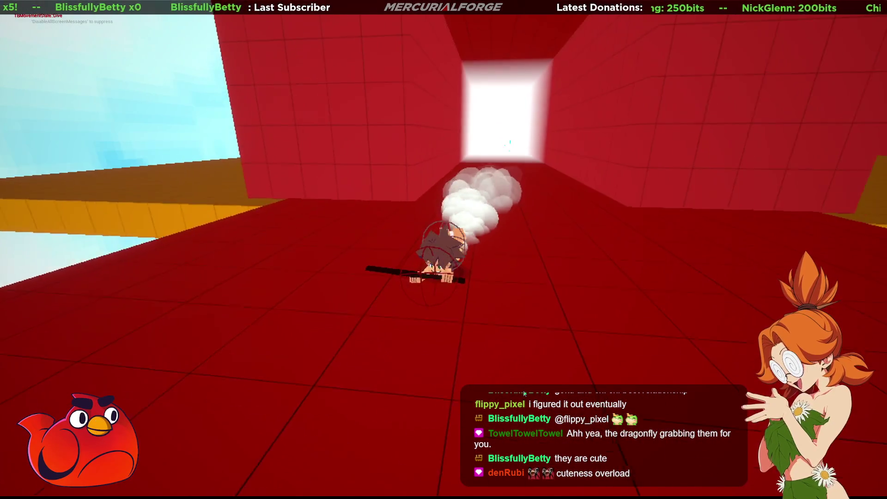
key("w")
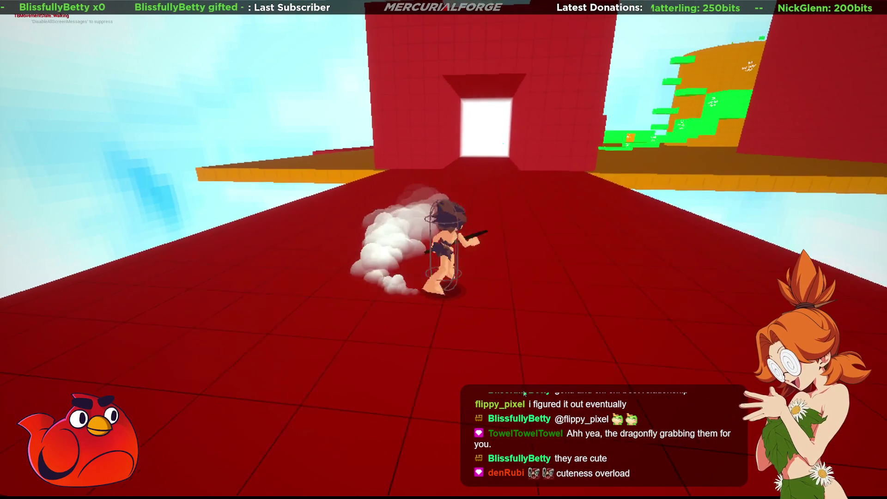
key("w")
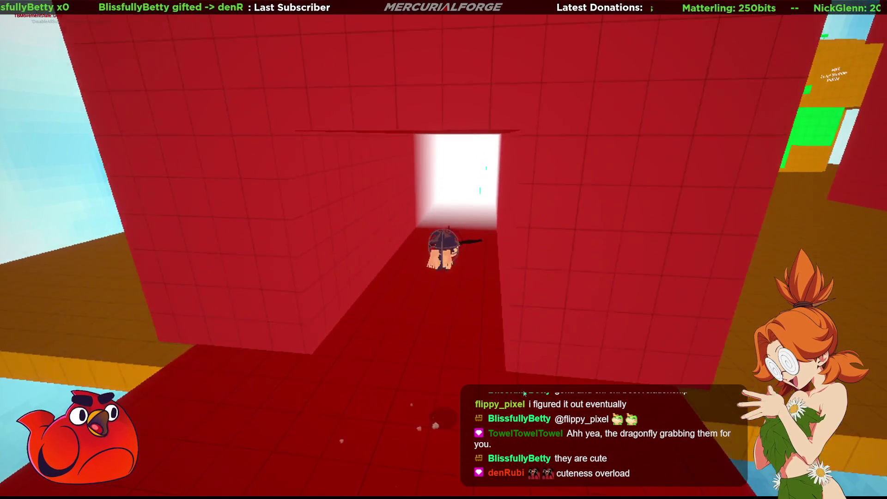
key("w")
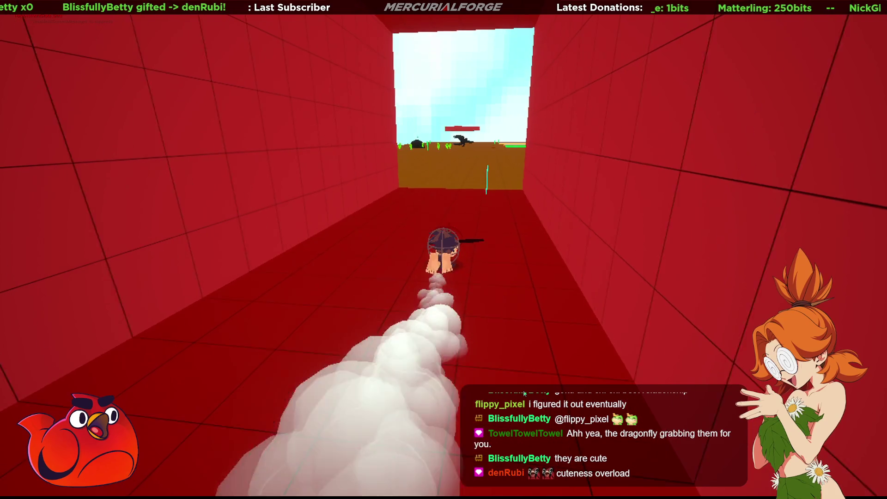
key("a")
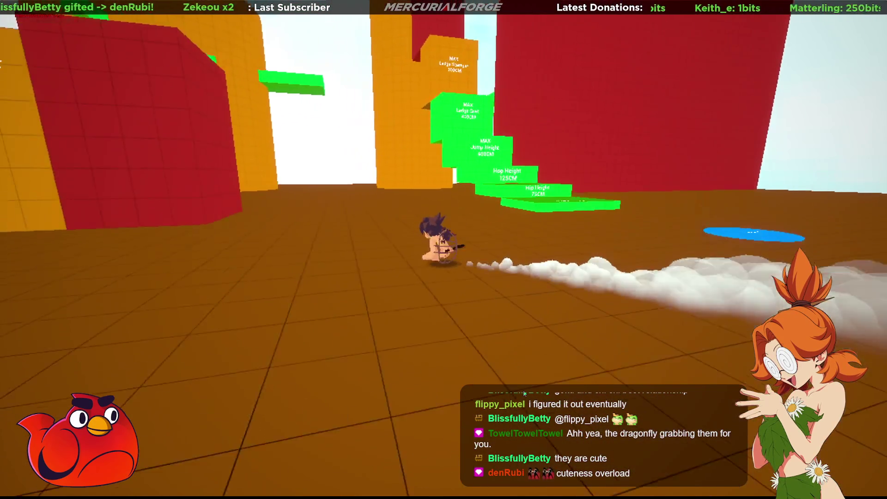
- Jump onto the green platforms past Step Height and try the Impossible Floor Angle ramp until sliding off
key("space")
key("w")
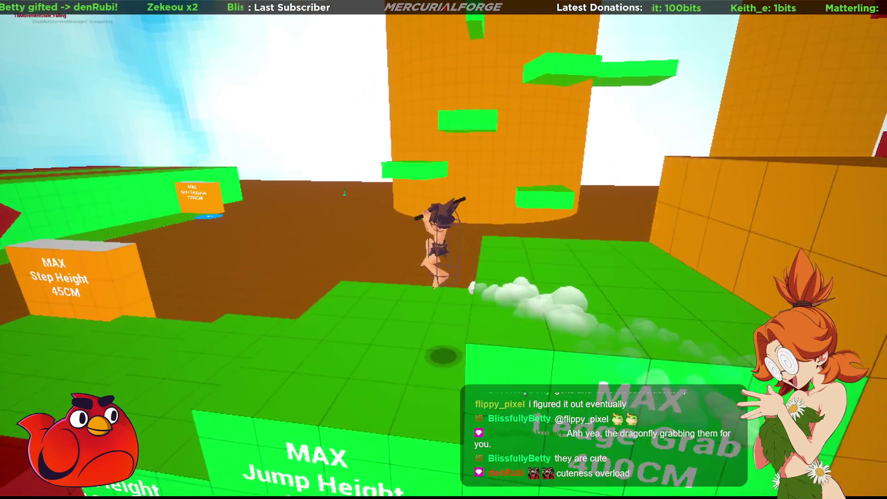
key("w")
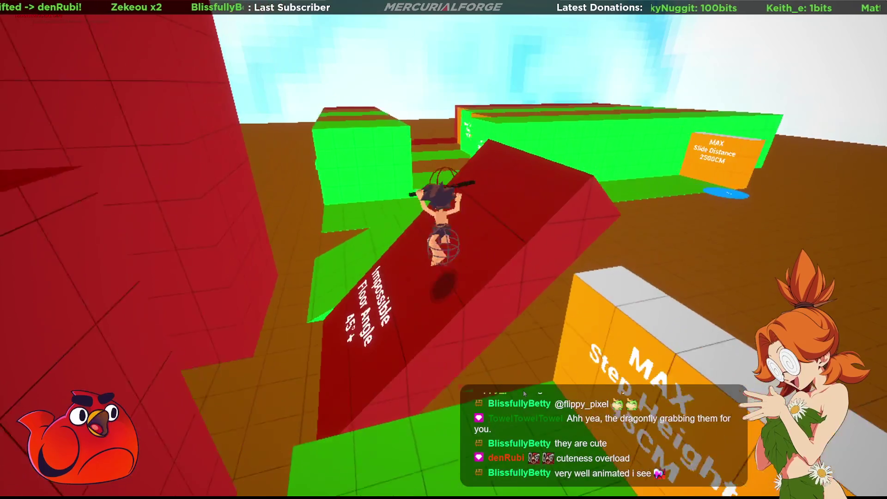
key("w")
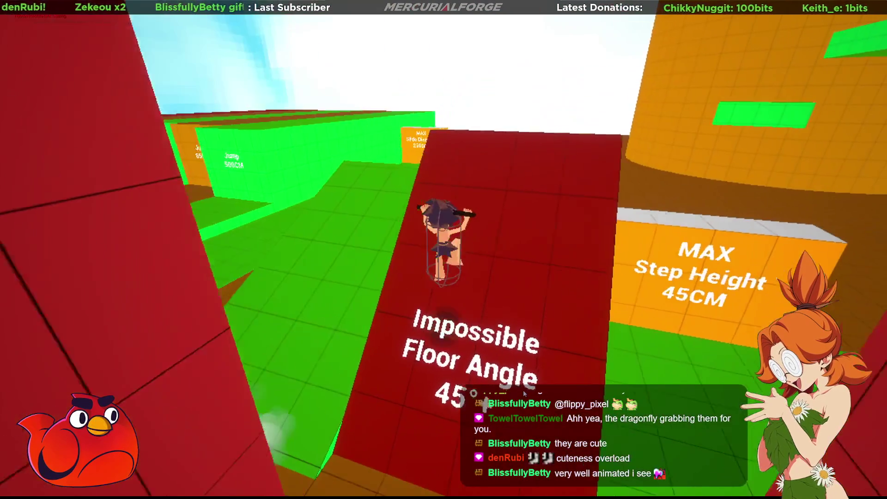
key("w")
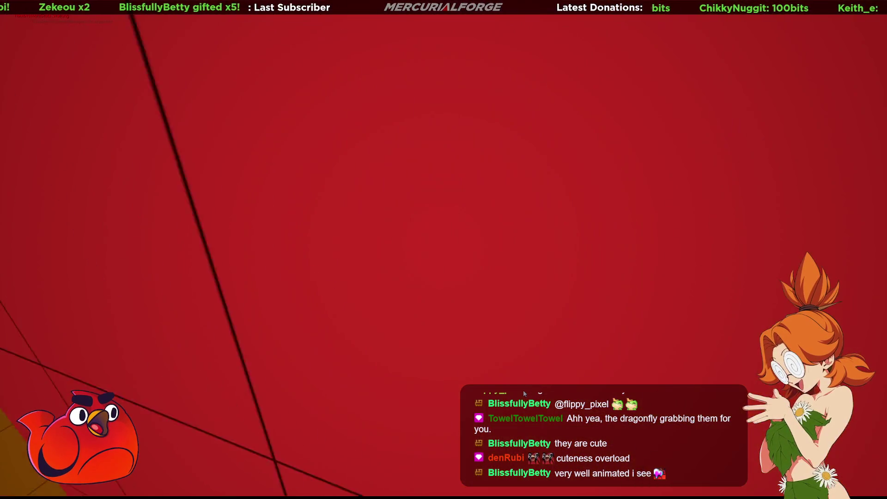
key("w")
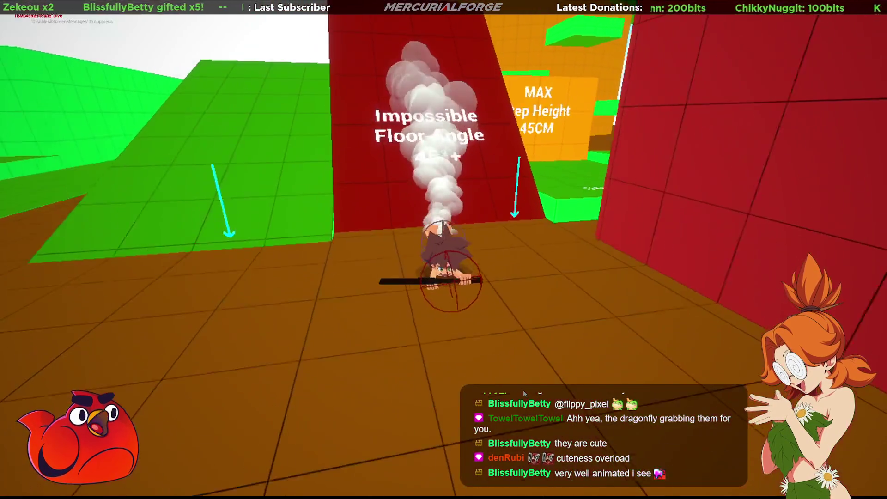
- Jump onto the green platform and hop down the step blocks to the To Walls pad
key("w")
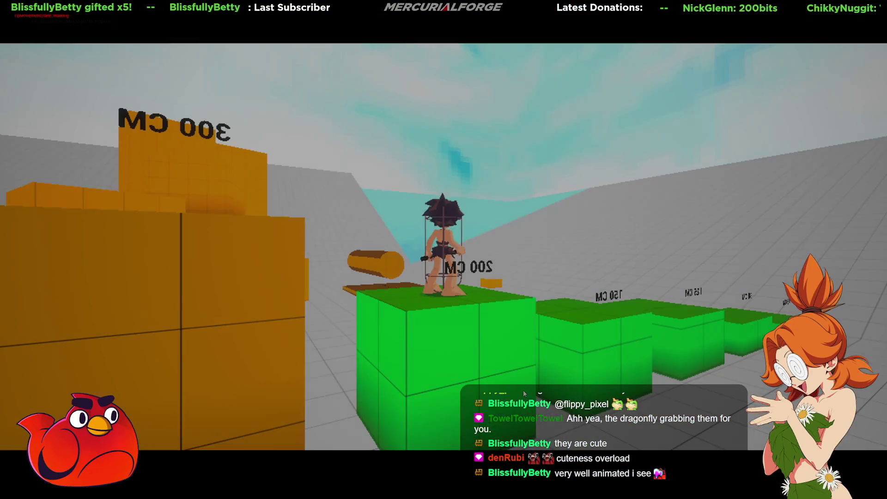
key("w")
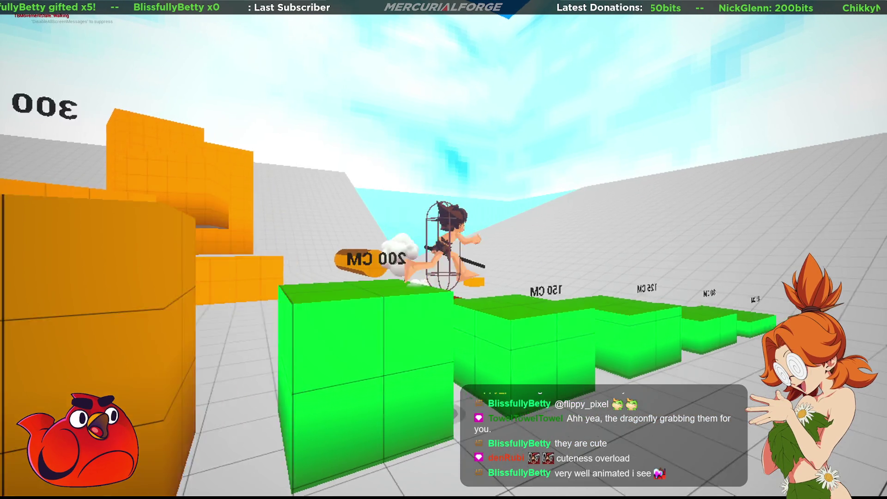
key("w")
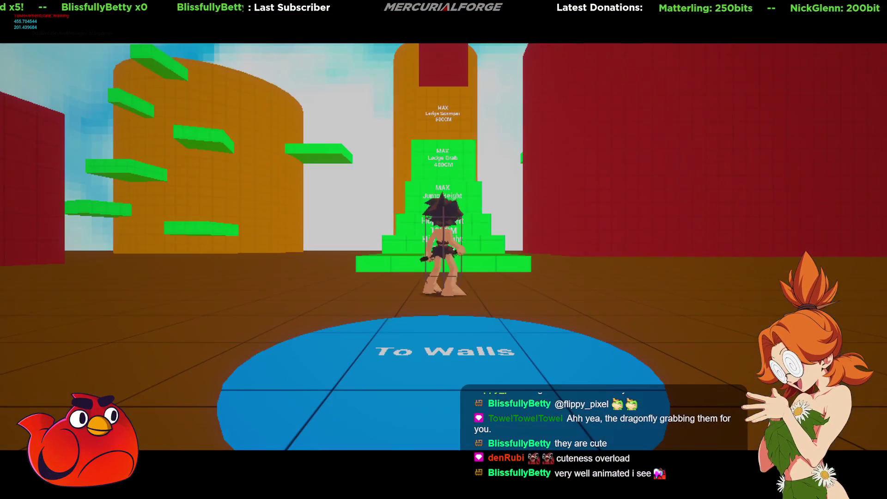
- Dive across the brown floor, roll out running, then stop the playtest with Escape
key("a")
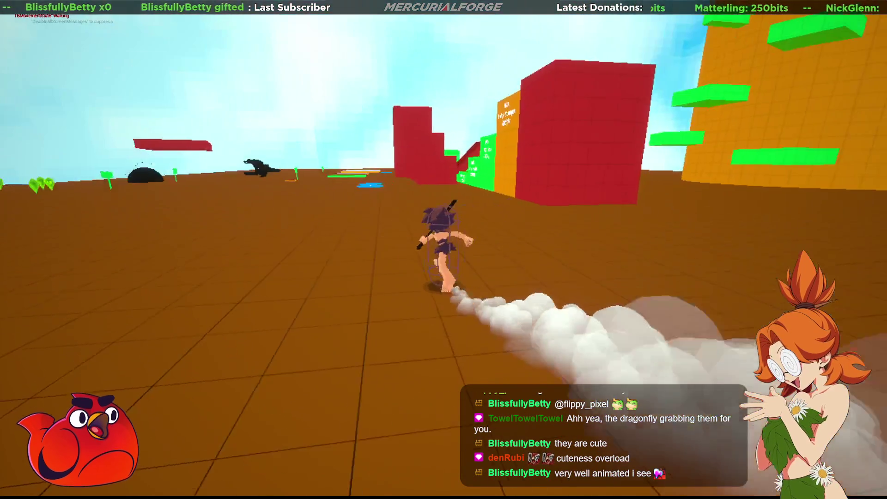
key("w")
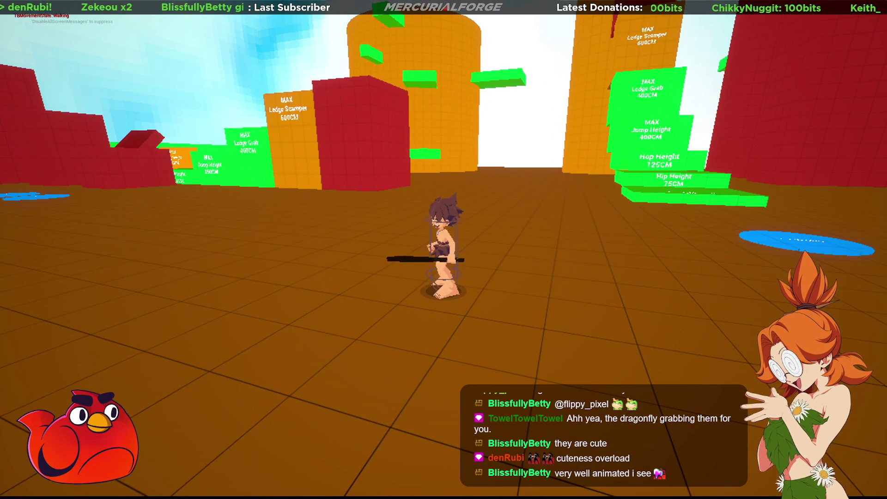
key("Escape")
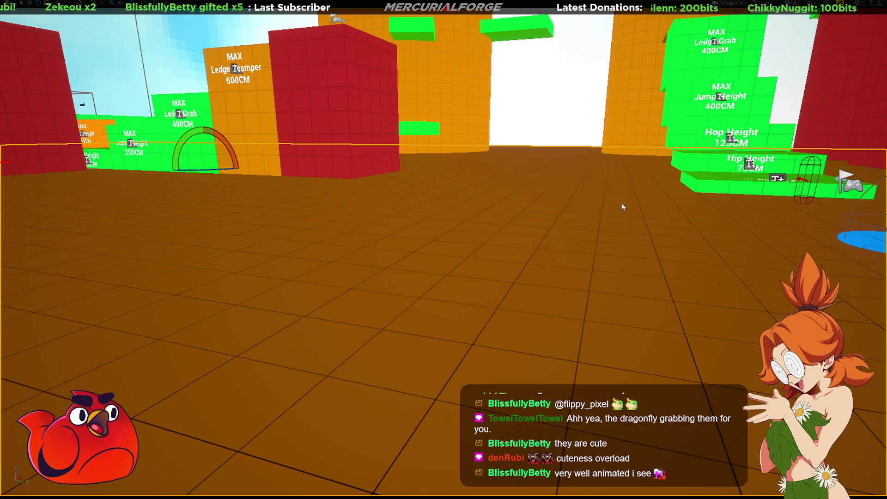
- Restore the full editor layout with F11 and shift the camera sideways across the gym level
key("F11")
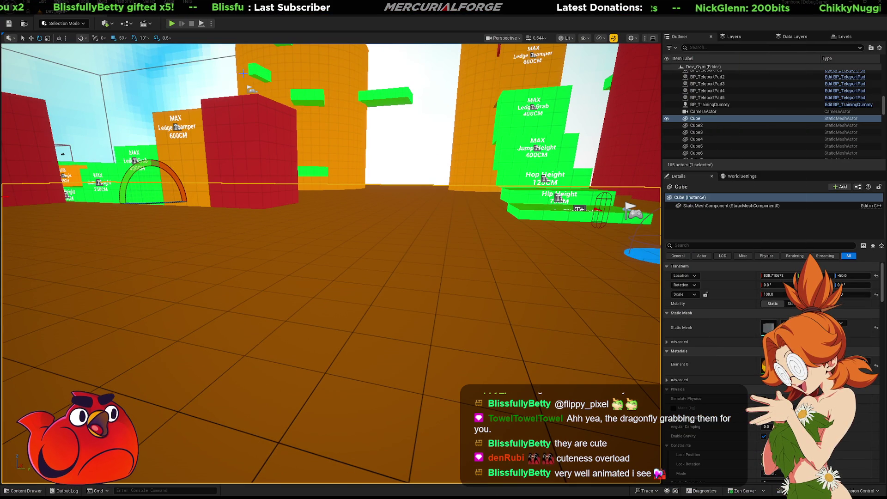
key("Right")
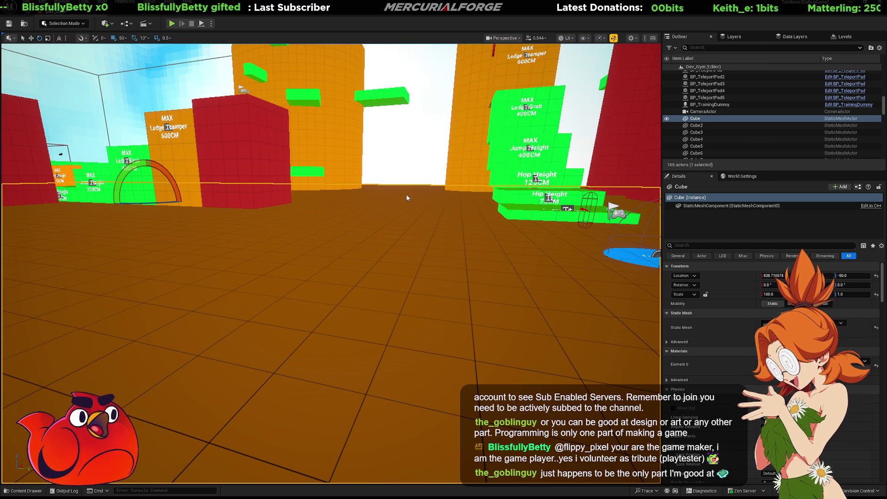
- Briefly replay the level, then move Force Letterbox Off beneath Force Letterbox On in the Level Blueprint
left_click(133, 17)
left_click(60, 11)
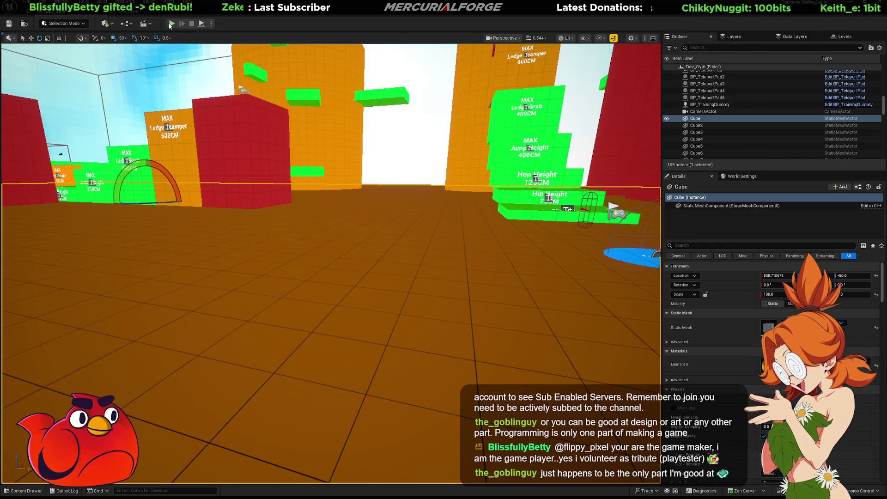
key("alt+p")
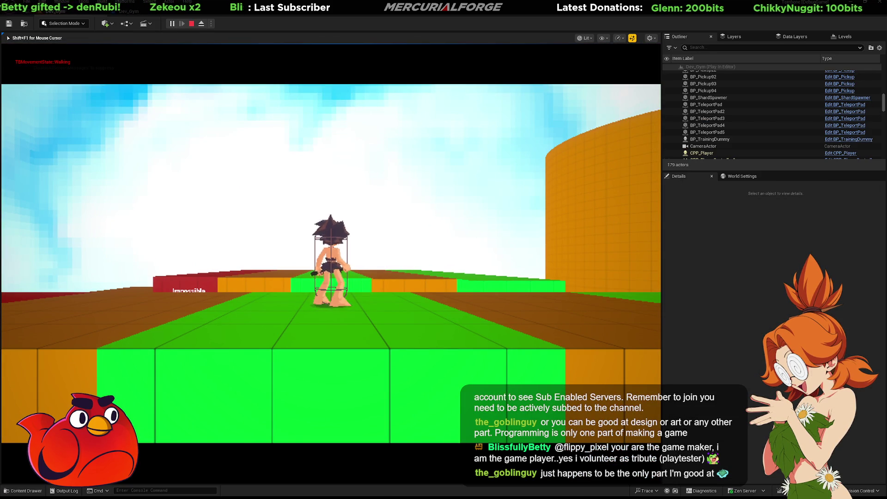
key("Escape")
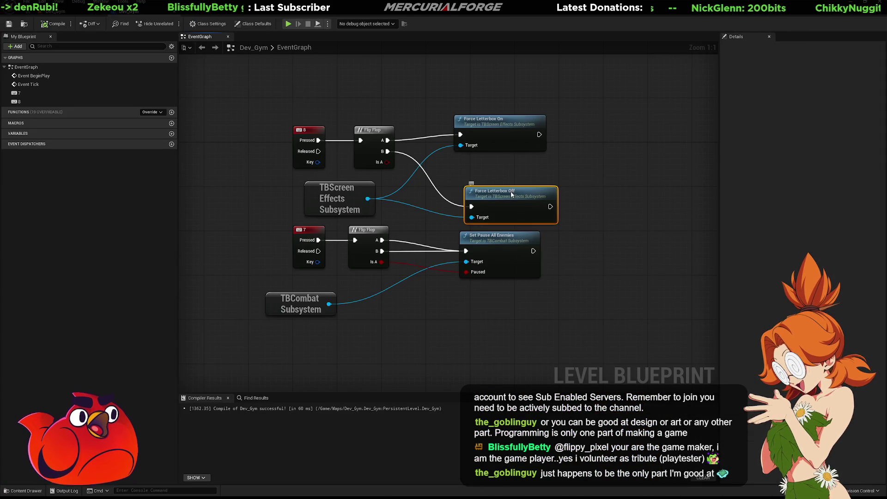
left_click_drag(496, 199, 484, 176)
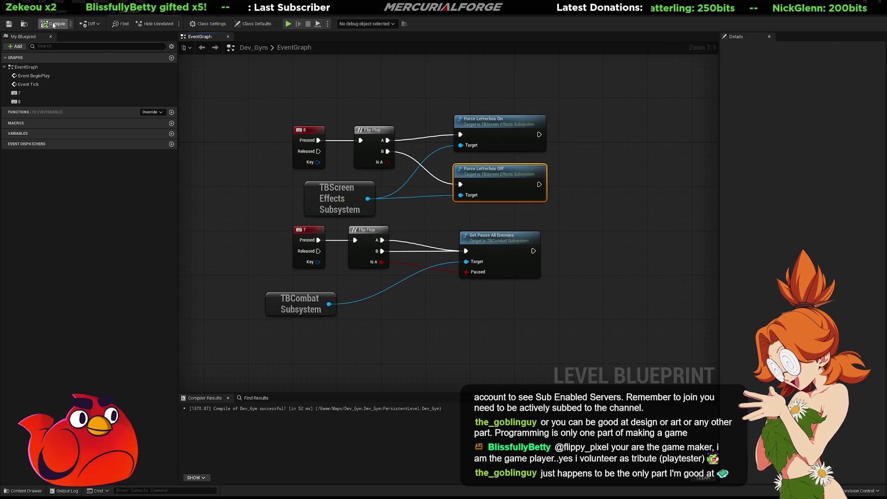
- Return to the level editor and start a new Play In Editor session with Alt+P
key("alt+Tab")
key("alt+p")
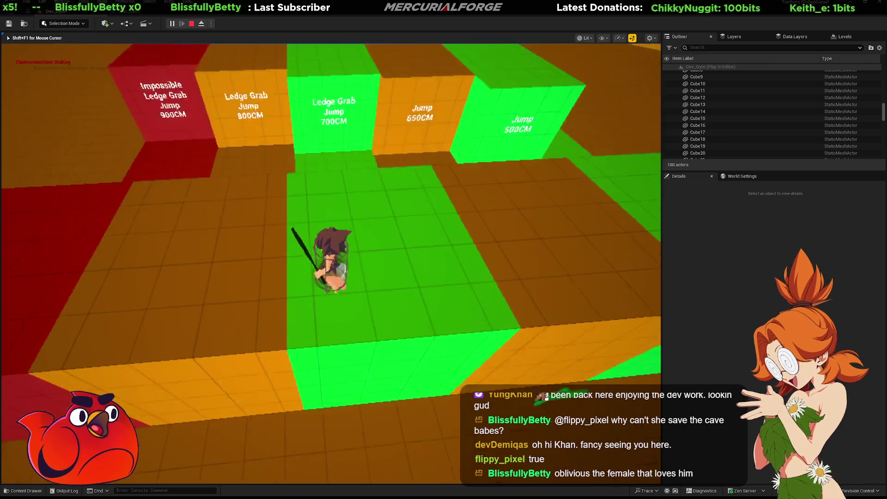
- Jump the caveman onto a ledge, climb the red block, and dive off the green Ledge Grab wall
key("space")
key("w")
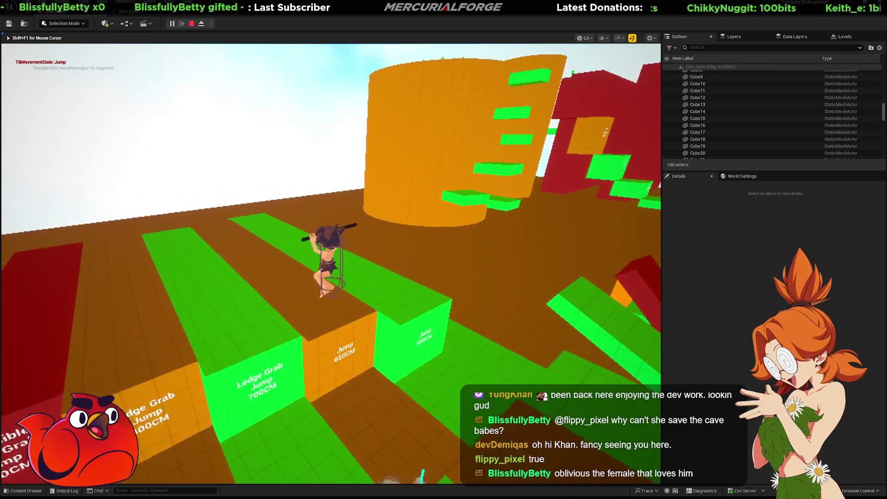
key("w")
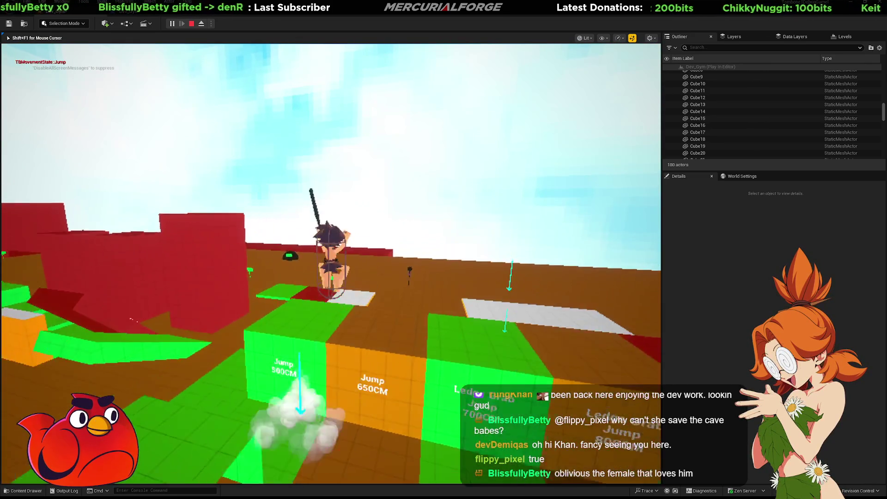
key("space")
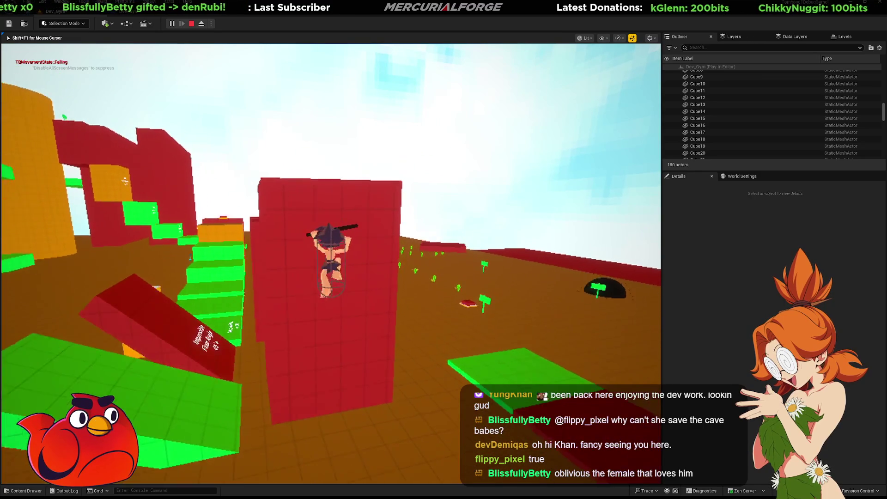
key("space")
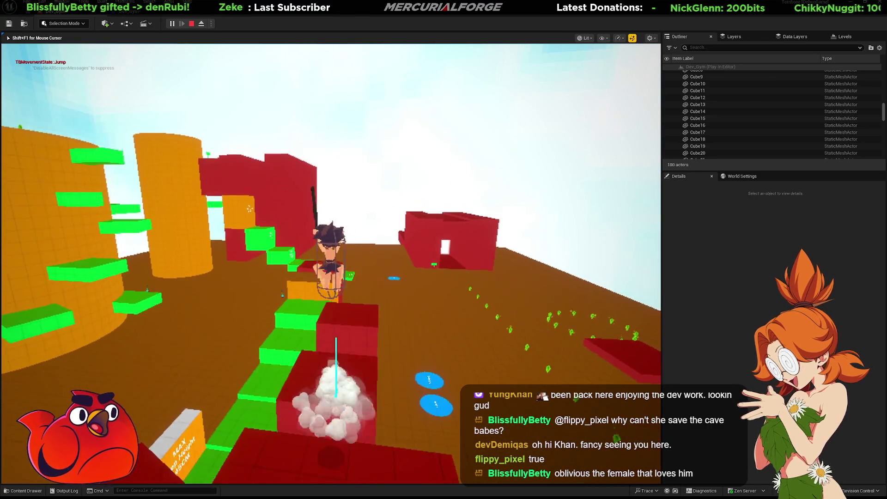
key("w")
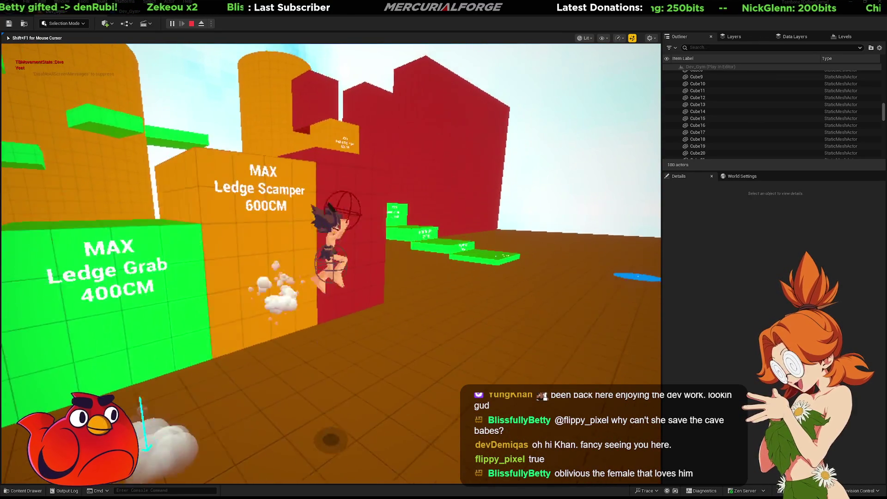
key("c")
key("w")
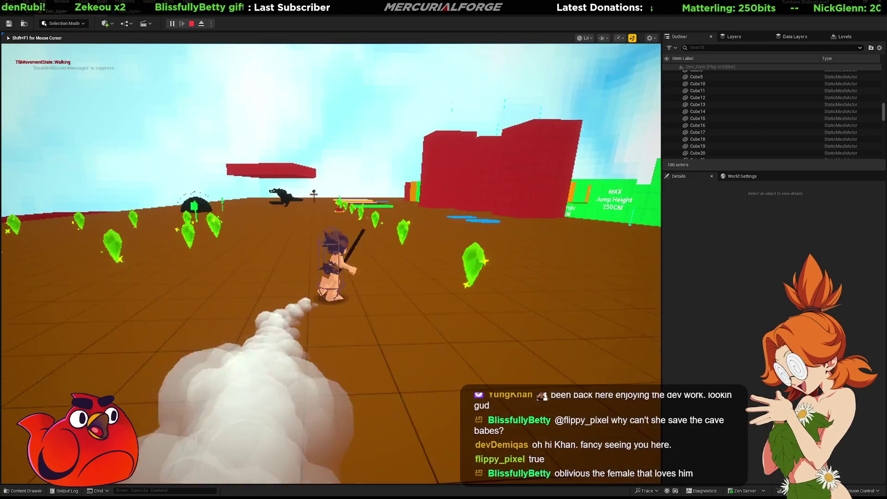
- Leap off the red platform into a dive and run toward the ledge-grab blocks
key("space")
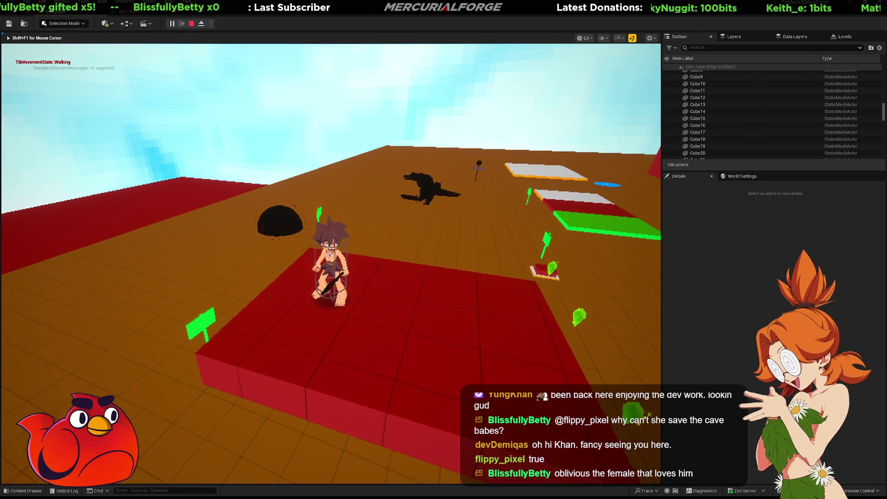
key("space")
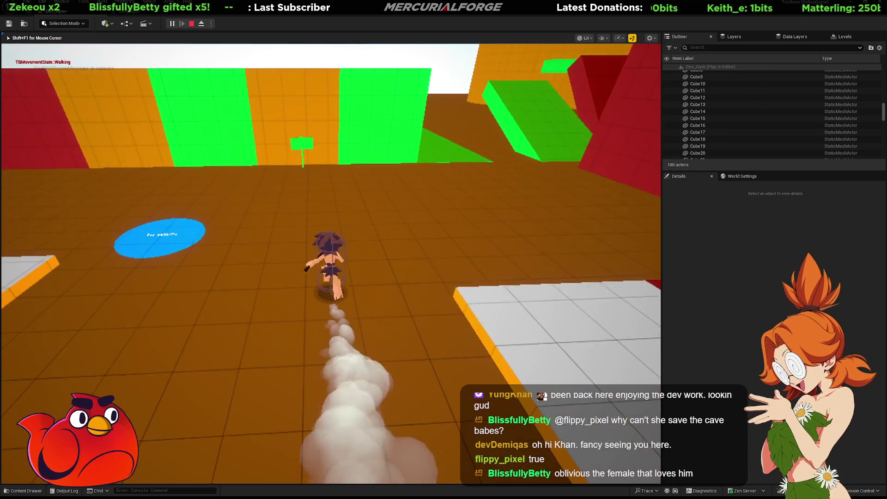
key("space")
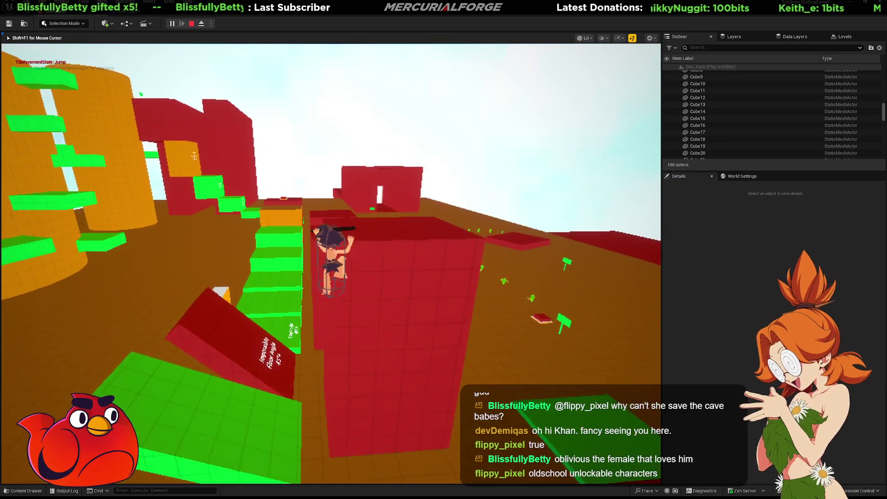
- Catch the red wall's ledge, climb onto it, and launch over the red pillar twice
key("space")
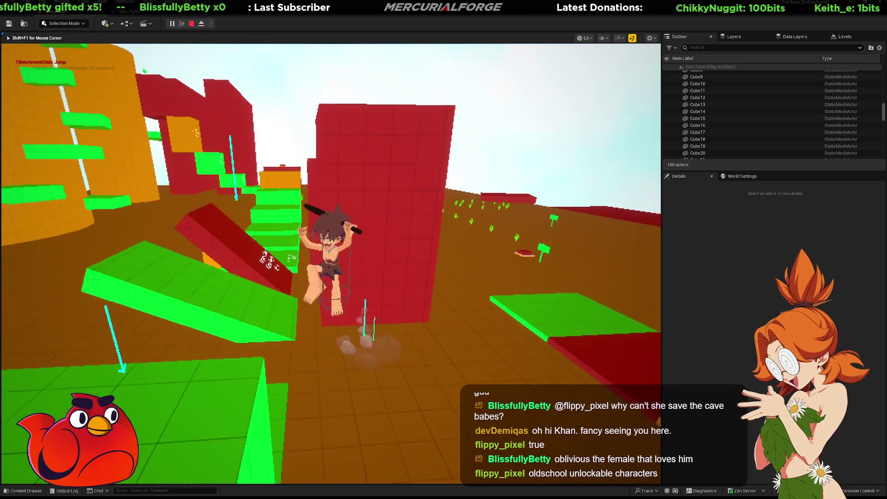
key("space")
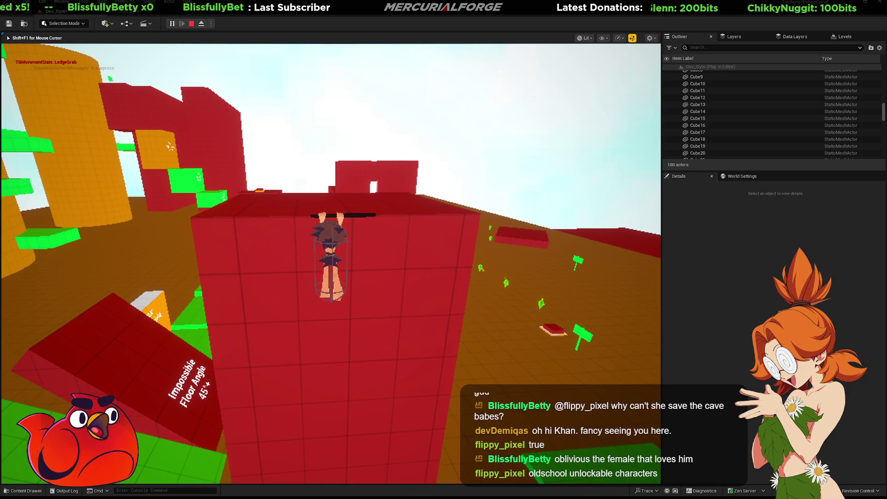
key("space")
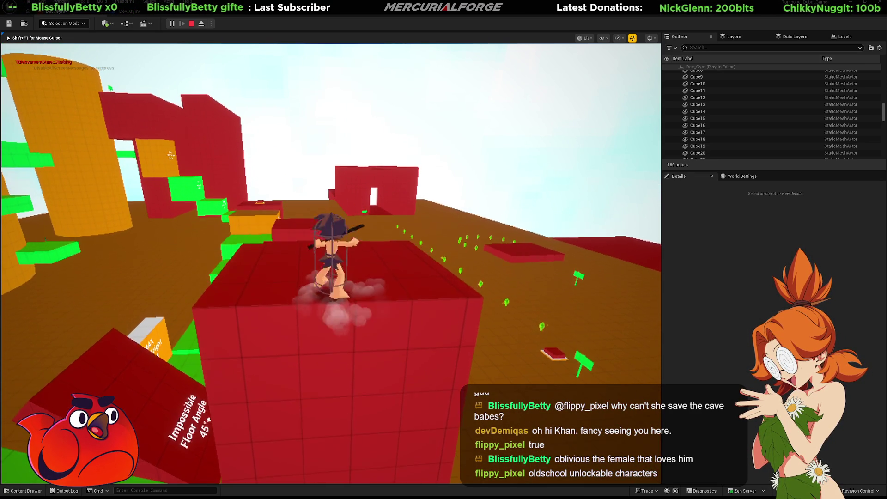
key("space")
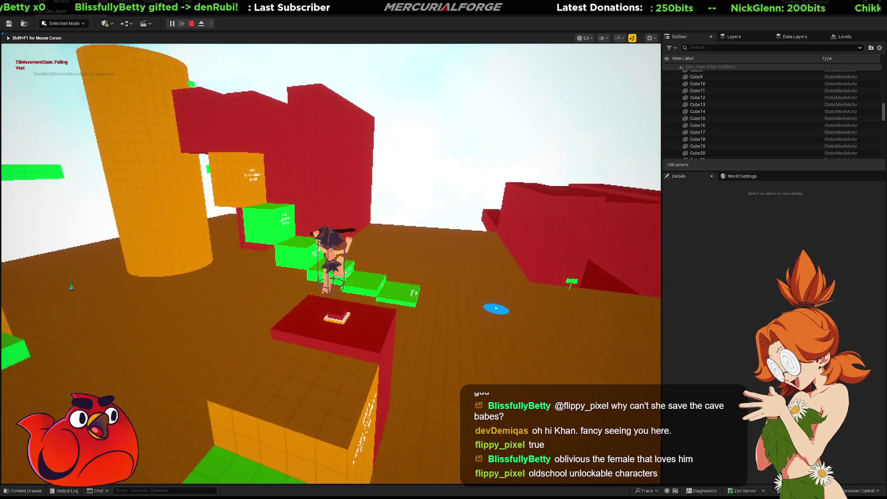
key("space")
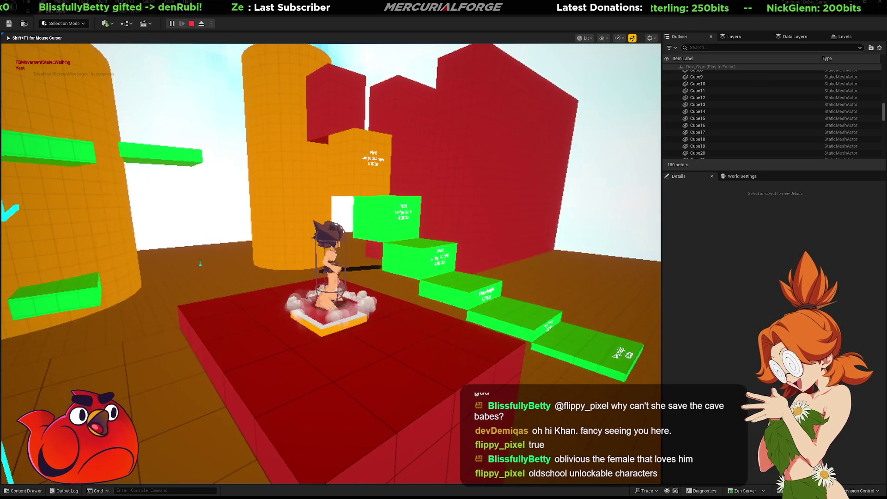
key("w")
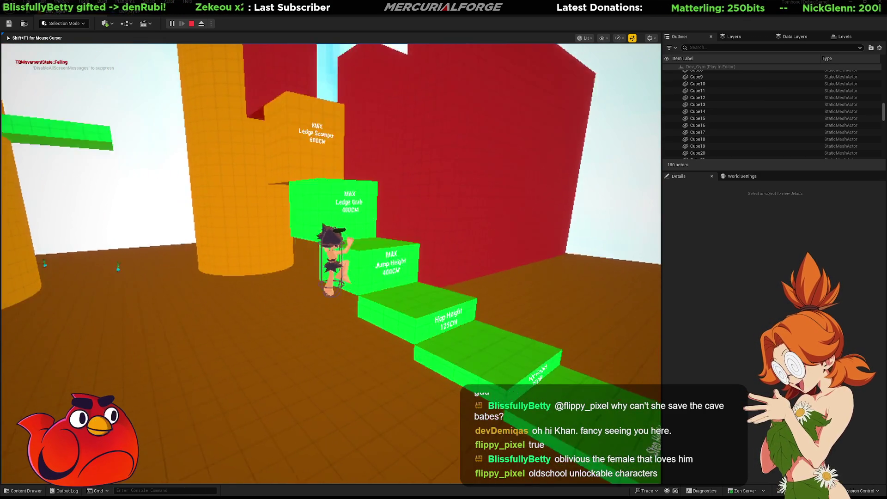
- Climb the Hop Height, Jump Height, Ledge Grab and Ledge Scamper blocks, then jump toward the orange wall
key("space")
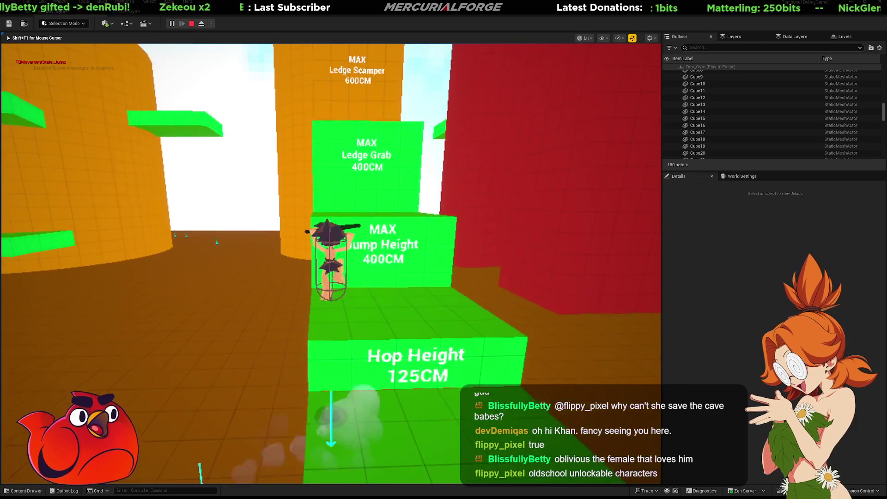
key("space")
key("space")
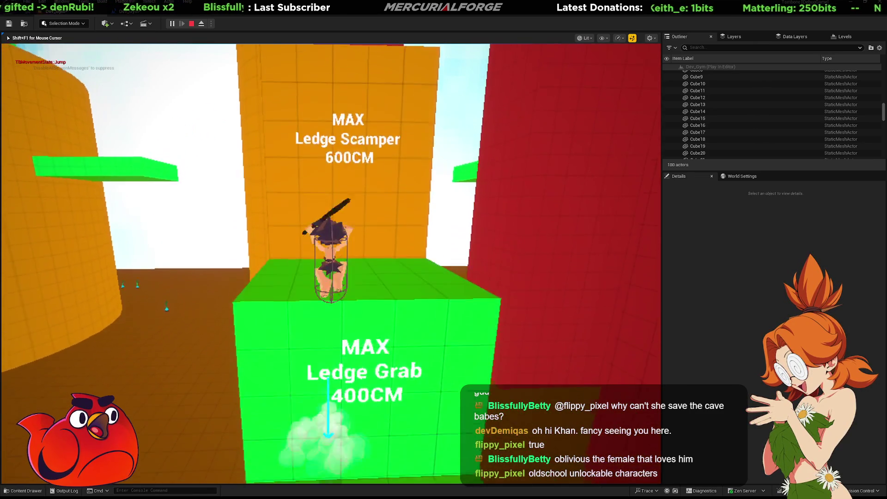
key("space")
key("space")
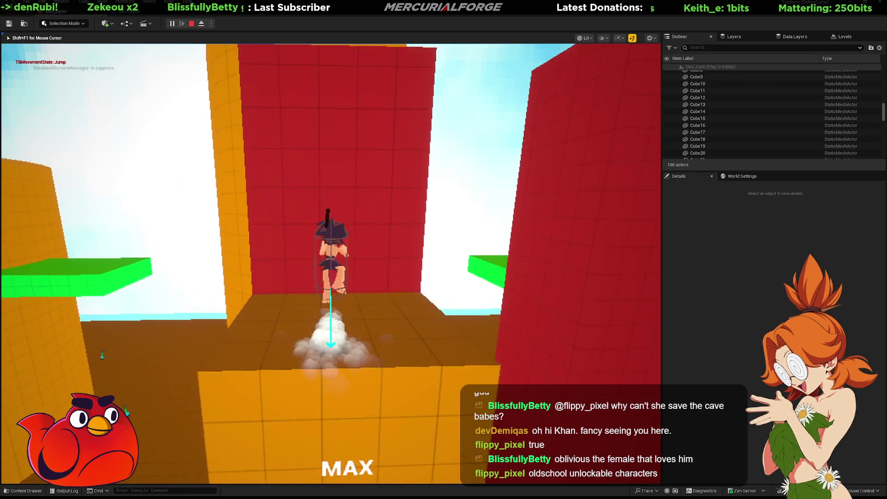
key("space")
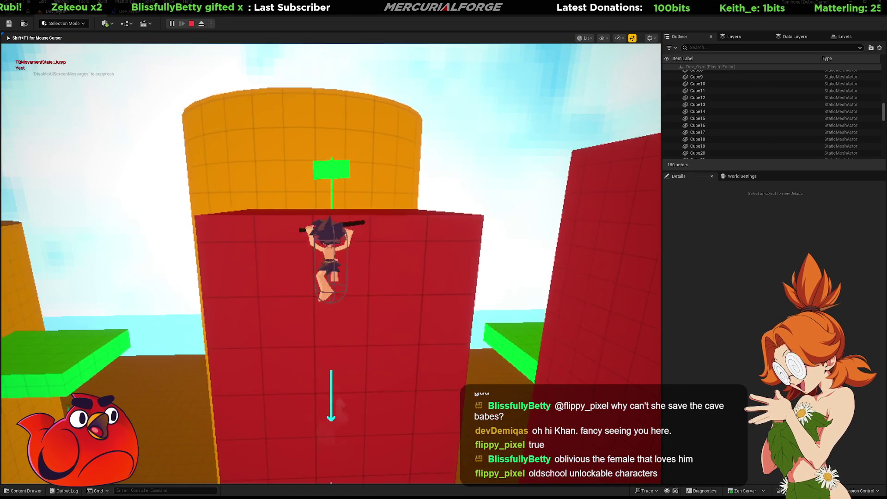
key("space")
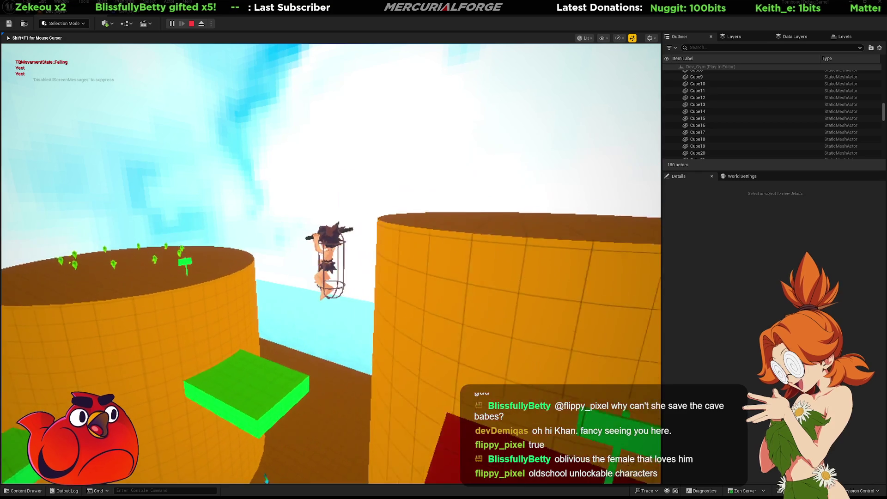
key("space")
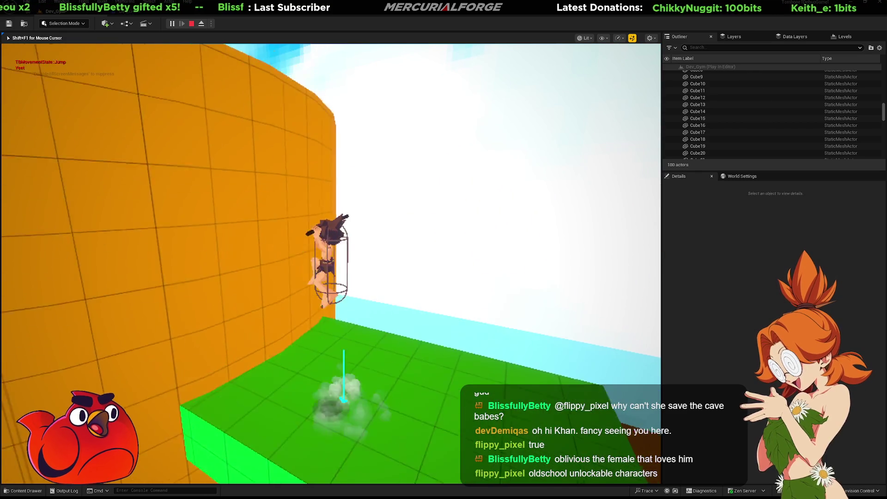
key("space")
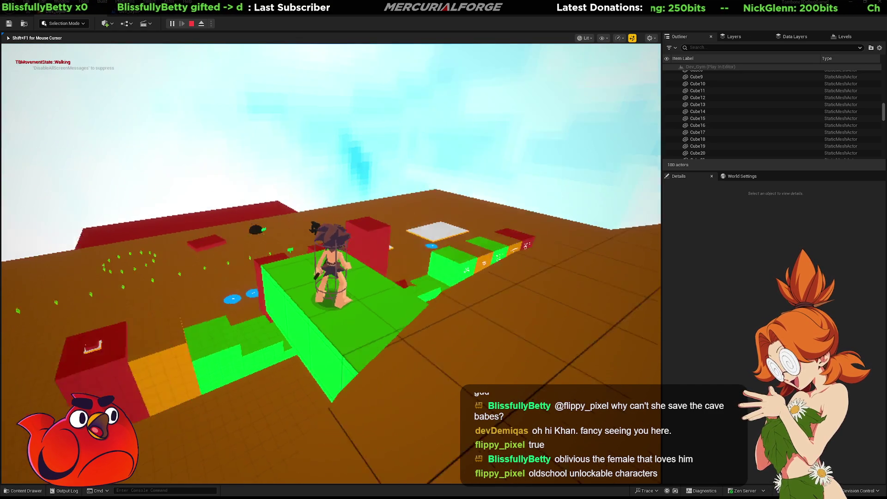
- Jump the caveman over the red blocks back toward the dark beast, then stop the playtest
key("space")
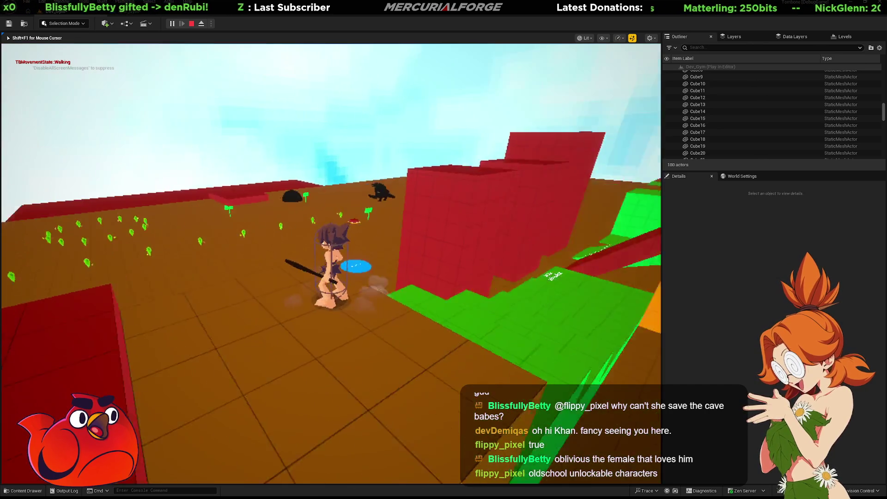
key("space")
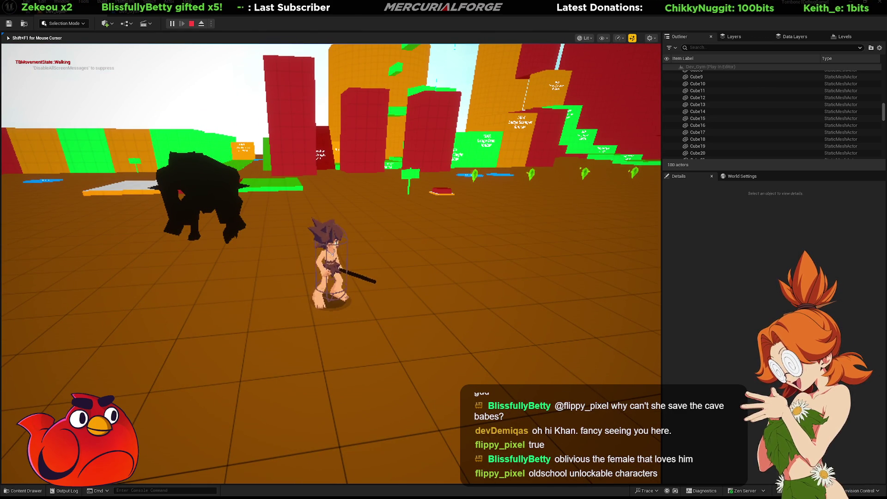
key("Escape")
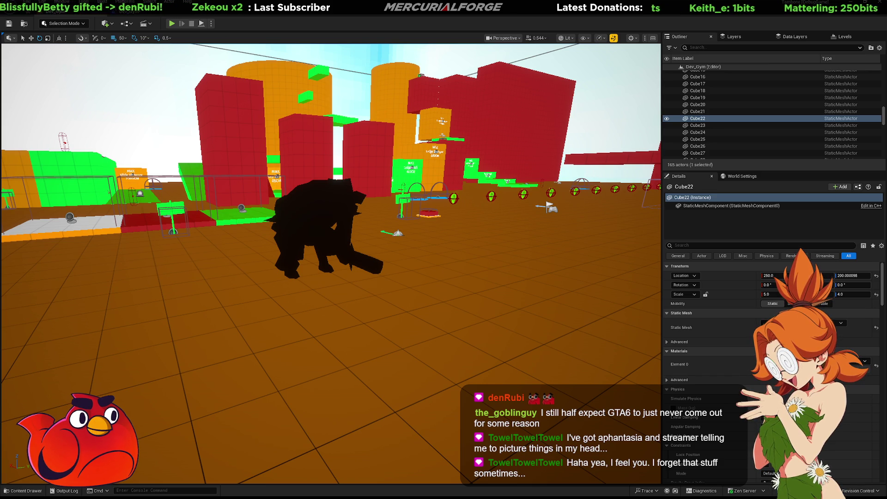
key("w")
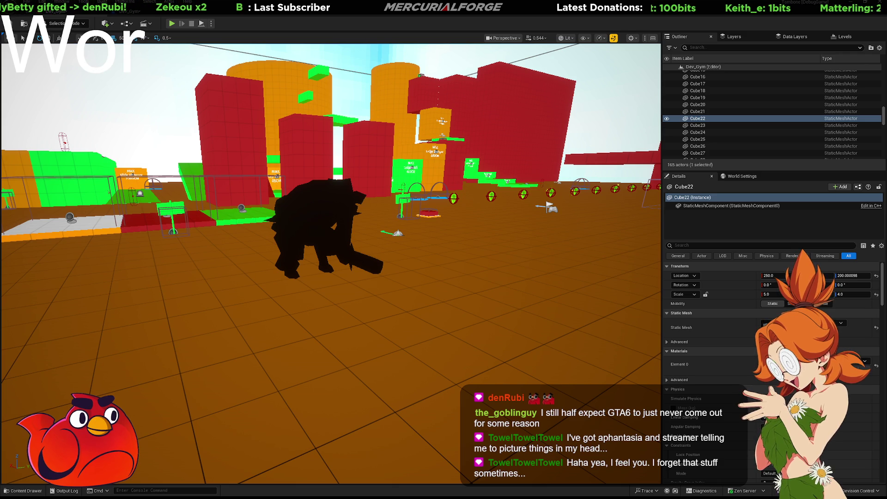
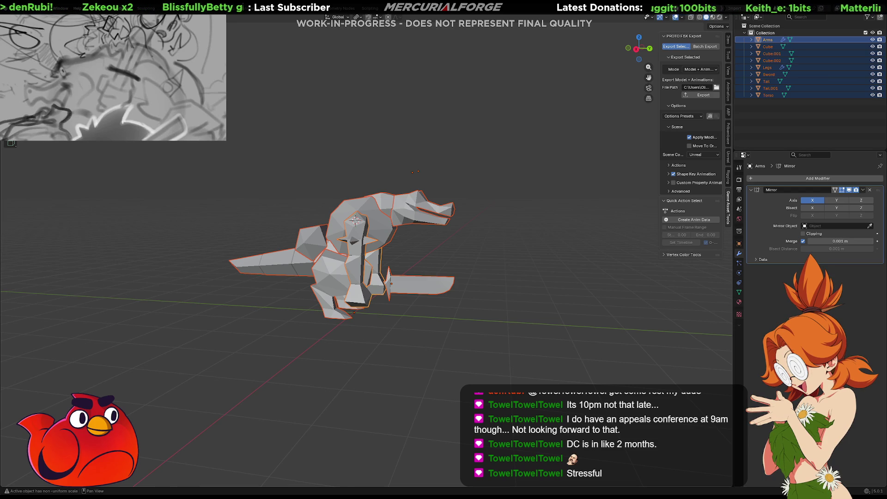
- Deselect everything and orbit around the creature to inspect its jaws from several angles
key("alt+a")
scroll(362, 245, "up", 2)
mouse_move(517, 243)
left_mouse_down()
mouse_move(490, 245)
mouse_move(573, 244)
left_mouse_up()
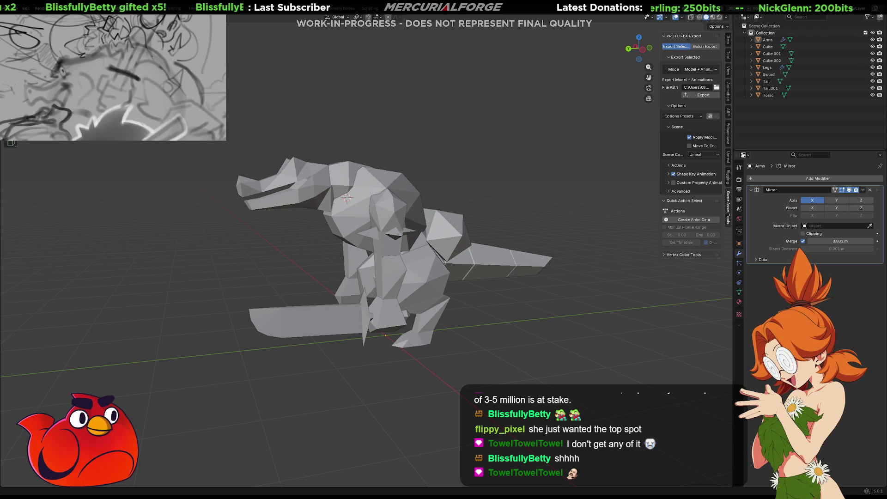
mouse_move(573, 258)
left_mouse_down()
mouse_move(462, 303)
mouse_move(475, 327)
mouse_move(340, 340)
mouse_move(402, 343)
mouse_move(302, 330)
mouse_move(526, 257)
mouse_move(634, 268)
left_mouse_up()
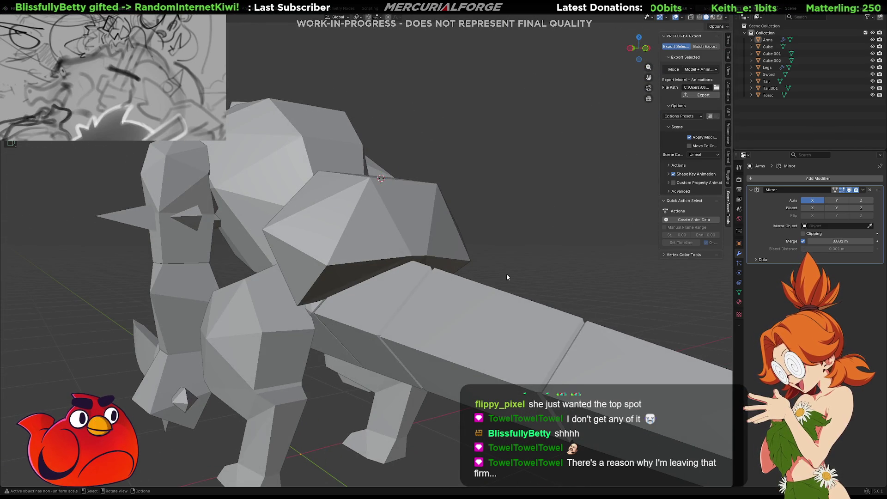
mouse_move(505, 274)
left_mouse_down()
mouse_move(624, 272)
mouse_move(405, 272)
mouse_move(448, 276)
mouse_move(386, 250)
left_mouse_up()
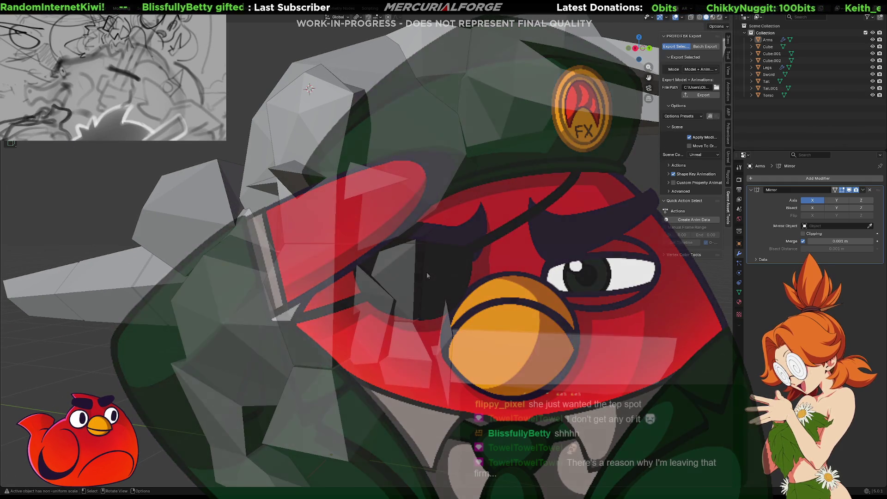
mouse_move(426, 273)
left_mouse_down()
mouse_move(528, 236)
mouse_move(420, 224)
mouse_move(376, 231)
mouse_move(404, 236)
left_mouse_up()
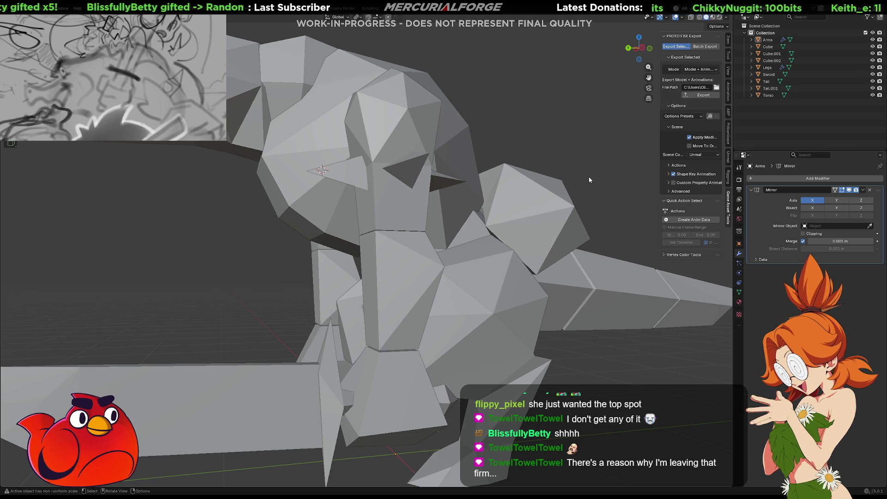
scroll(546, 126, "down", 6)
left_click(461, 194)
mouse_move(489, 237)
left_mouse_down()
mouse_move(348, 222)
mouse_move(547, 229)
mouse_move(517, 233)
mouse_move(191, 172)
left_mouse_up()
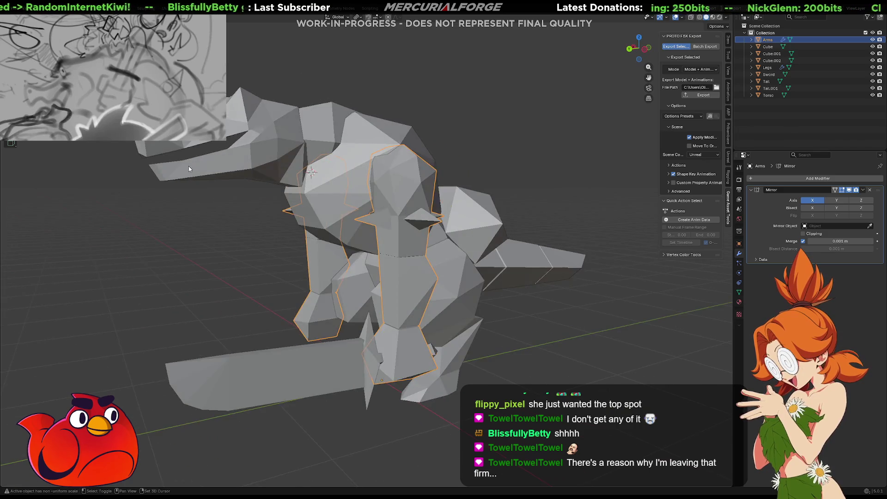
scroll(479, 309, "up", 8)
left_click_drag(534, 316, 478, 298)
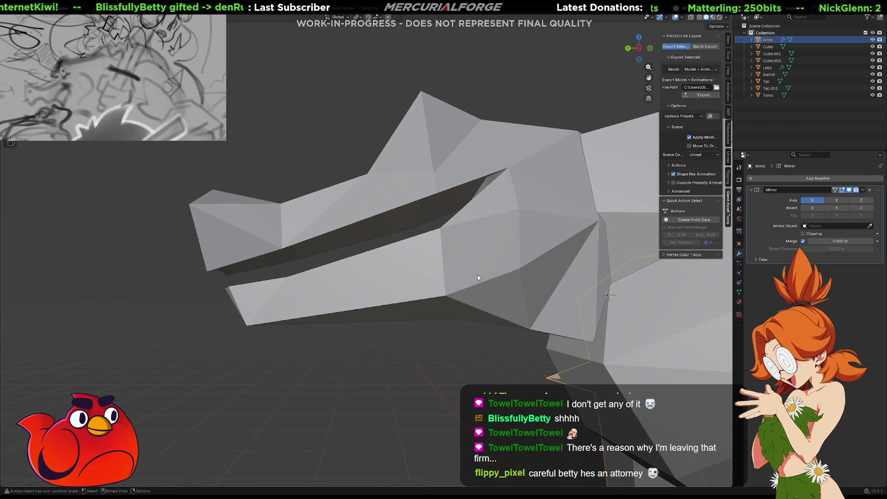
mouse_move(478, 277)
left_mouse_down()
mouse_move(480, 297)
mouse_move(485, 245)
mouse_move(477, 212)
mouse_move(468, 218)
left_mouse_up()
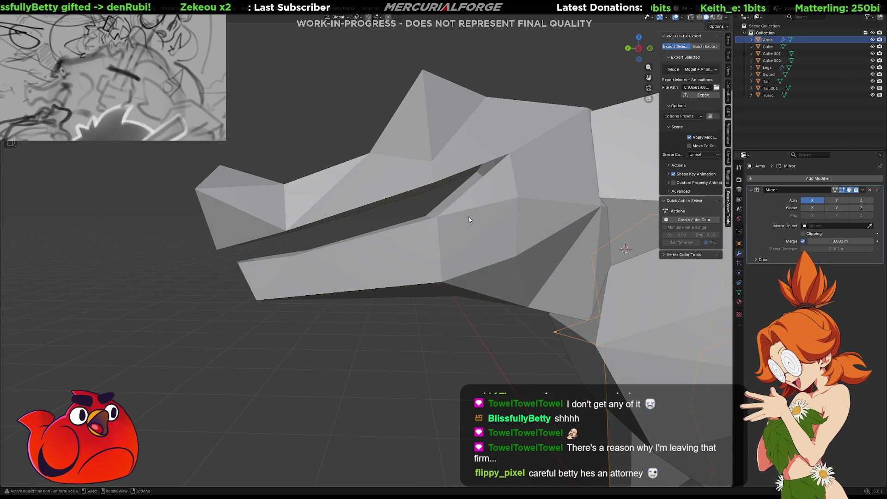
- Enter Edit Mode on Cube.002 and select the upper mouth edge loop
left_click(420, 180)
key("Tab")
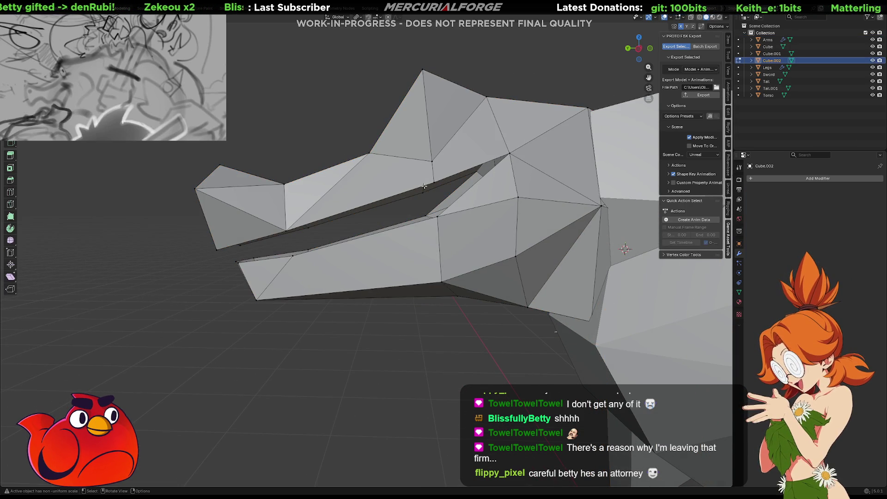
left_click(427, 190, "shift")
left_click(435, 179, "shift")
key("g")
key("z")
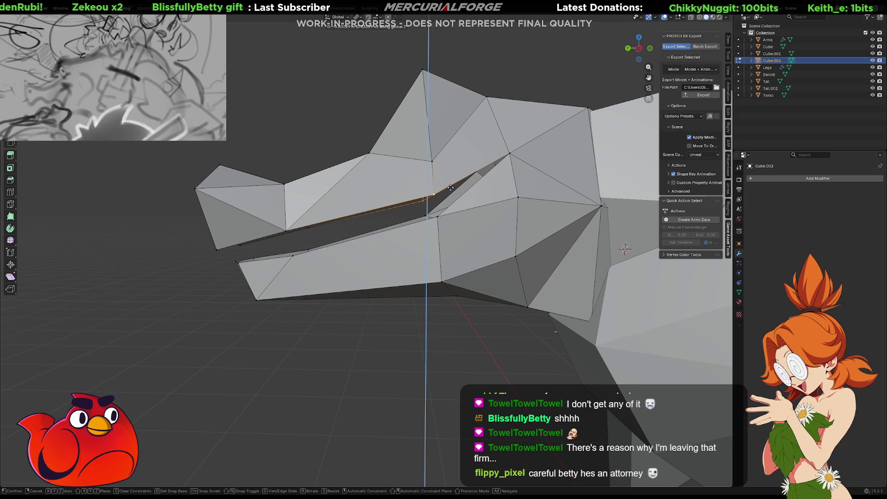
key("Escape")
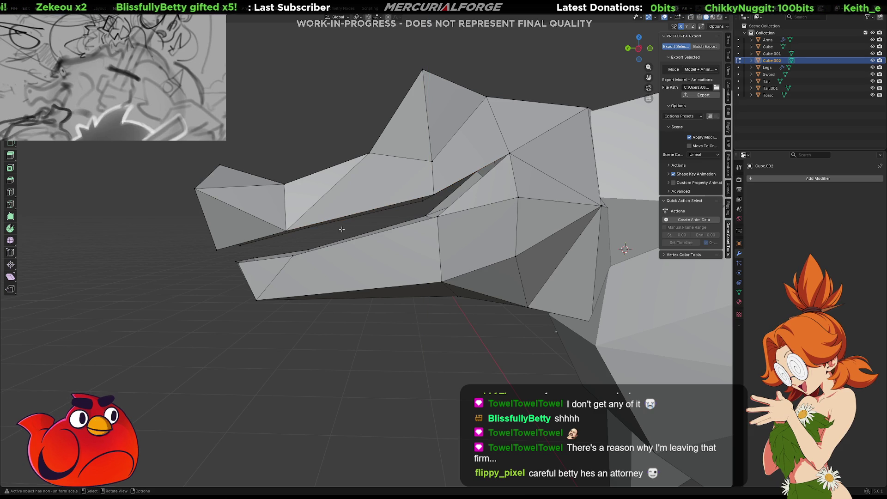
- Lower the upper jaw's inner rim edges along Z to narrow the mouth gap
left_click(338, 233)
left_click(318, 225, "alt+shift")
key("g")
key("z")
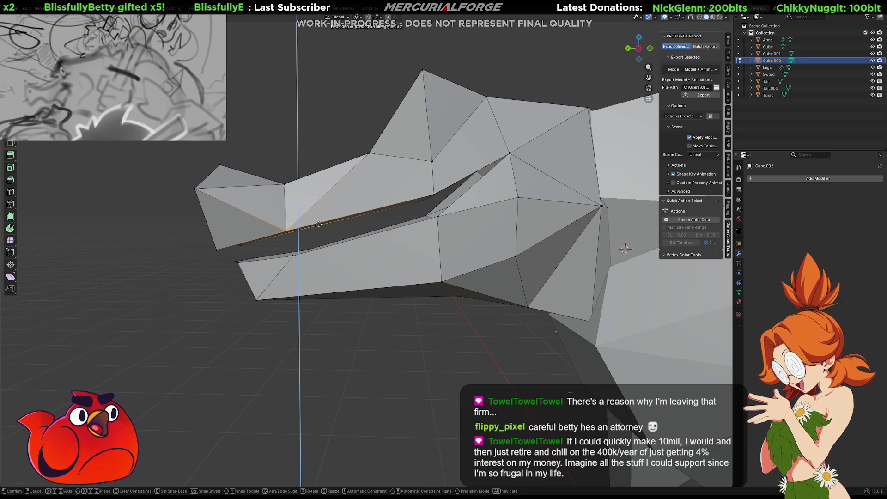
left_click(321, 232)
left_click_drag(328, 240, 545, 252)
scroll(545, 252, "up", 2)
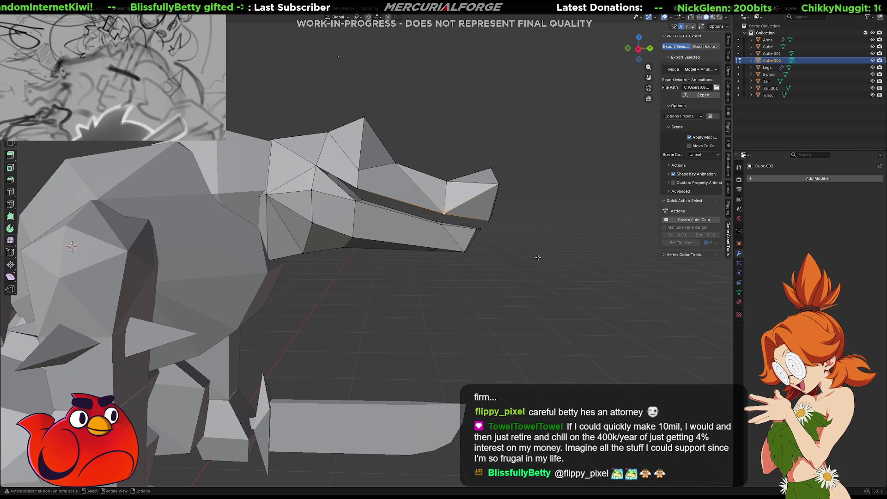
mouse_move(548, 249)
left_mouse_down()
mouse_move(527, 255)
mouse_move(517, 312)
mouse_move(550, 247)
mouse_move(522, 257)
mouse_move(205, 220)
left_mouse_up()
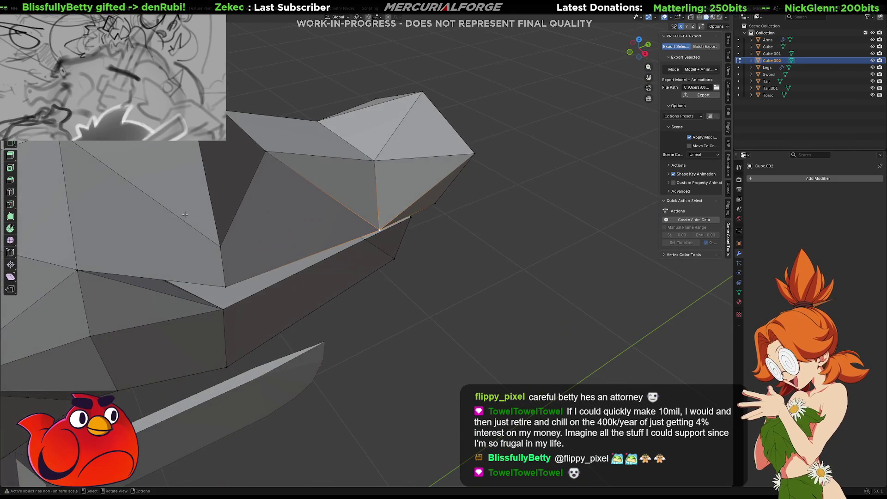
left_click(216, 250)
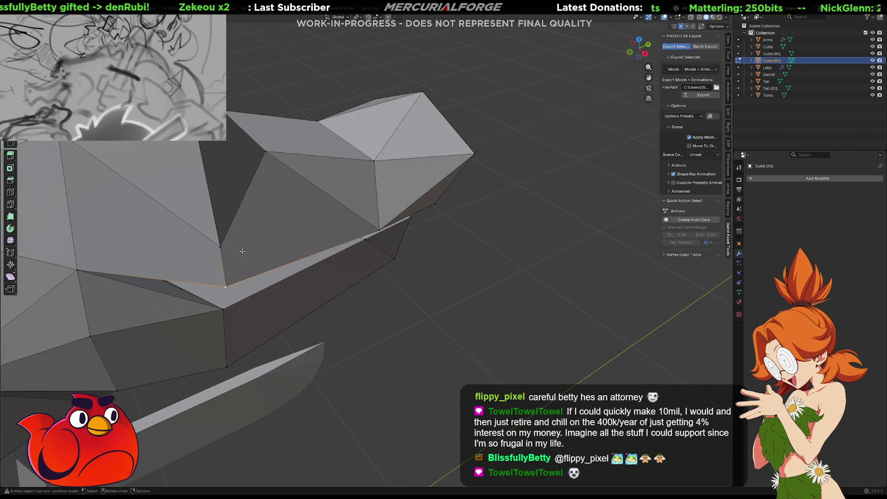
mouse_move(244, 251)
left_mouse_down()
mouse_move(152, 175)
mouse_move(444, 249)
mouse_move(433, 239)
left_mouse_up()
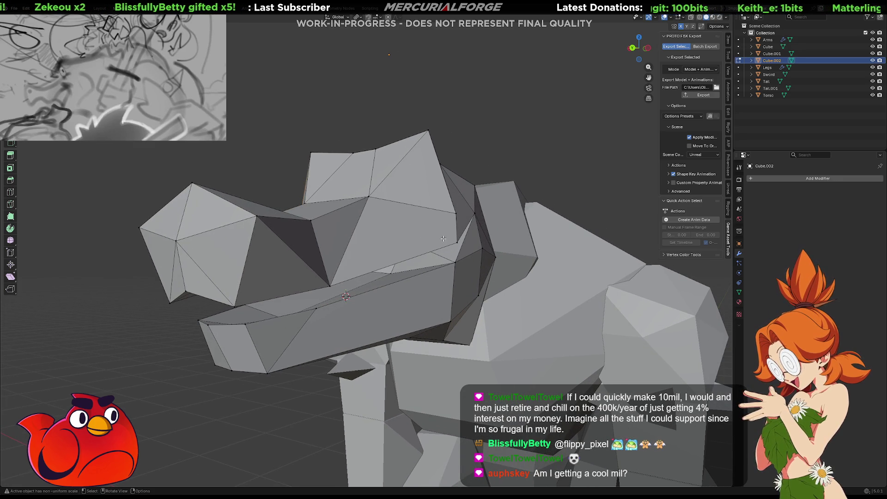
left_click(452, 218)
left_click(454, 240, "shift")
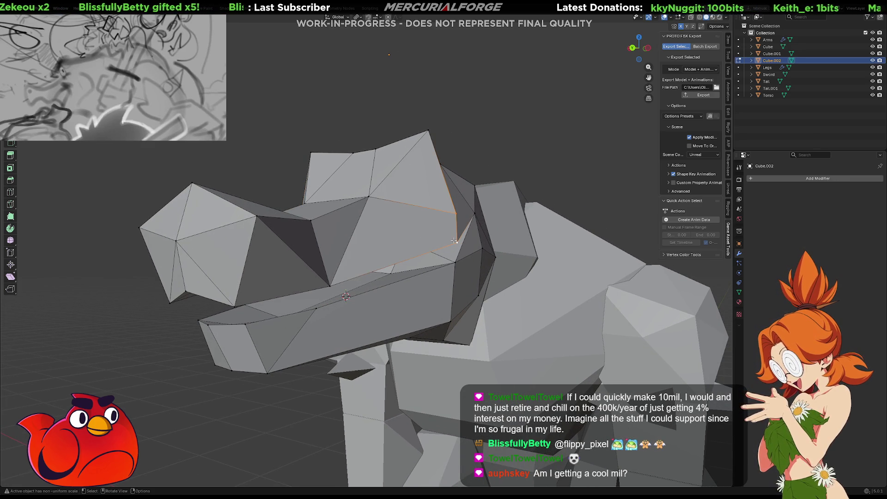
left_click(455, 240, "shift")
left_click_drag(454, 240, 439, 221)
left_click(304, 250, "shift")
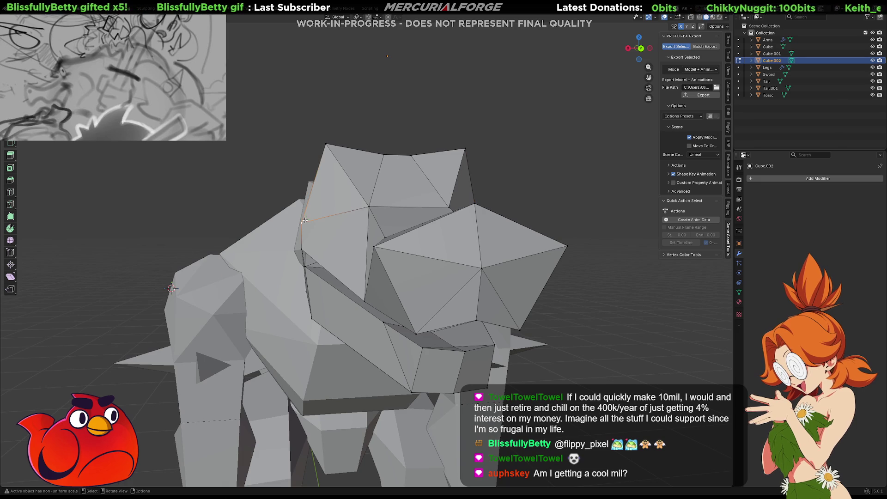
left_click(304, 249, "shift")
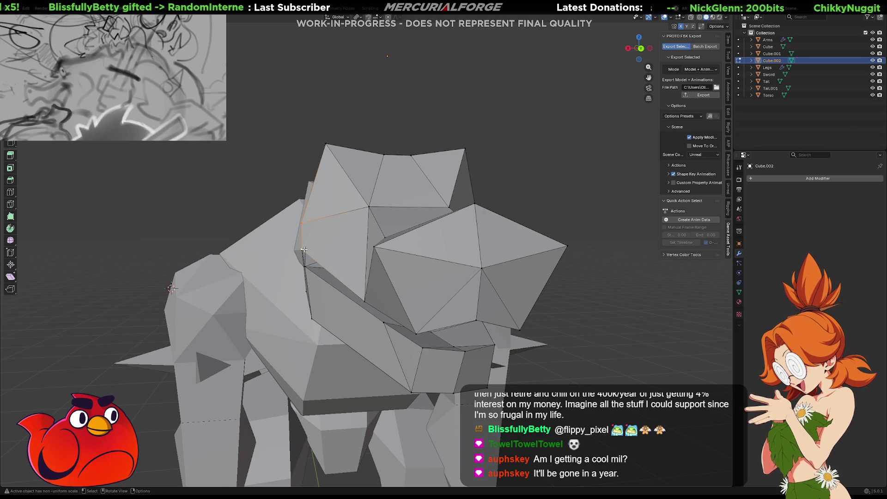
mouse_move(305, 248)
left_mouse_down()
mouse_move(342, 243)
mouse_move(503, 262)
mouse_move(440, 239)
mouse_move(518, 250)
left_mouse_up()
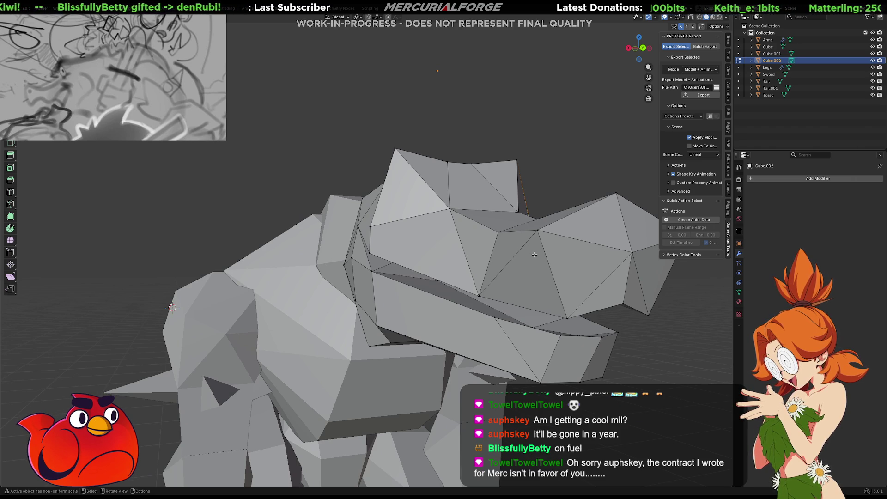
mouse_move(569, 270)
left_mouse_down()
mouse_move(593, 310)
mouse_move(605, 309)
mouse_move(560, 278)
mouse_move(550, 320)
left_mouse_up()
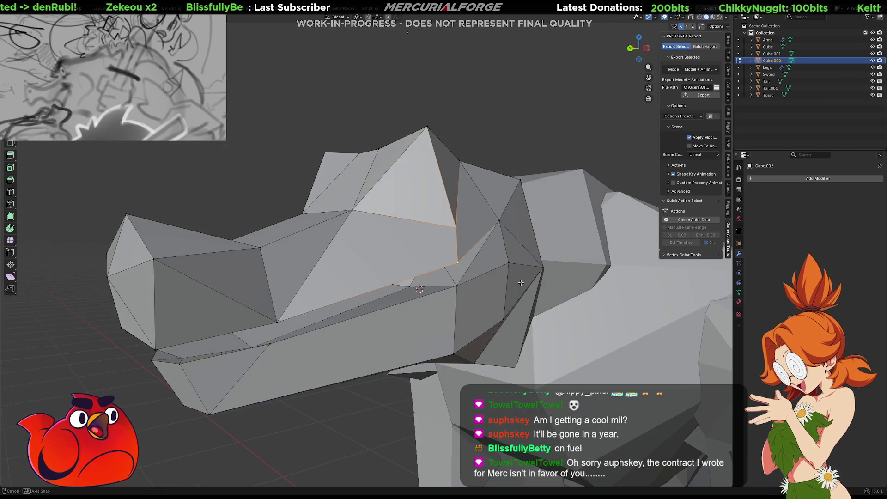
mouse_move(457, 265)
left_mouse_down()
mouse_move(395, 268)
mouse_move(498, 263)
left_mouse_up()
left_click(418, 260, "shift")
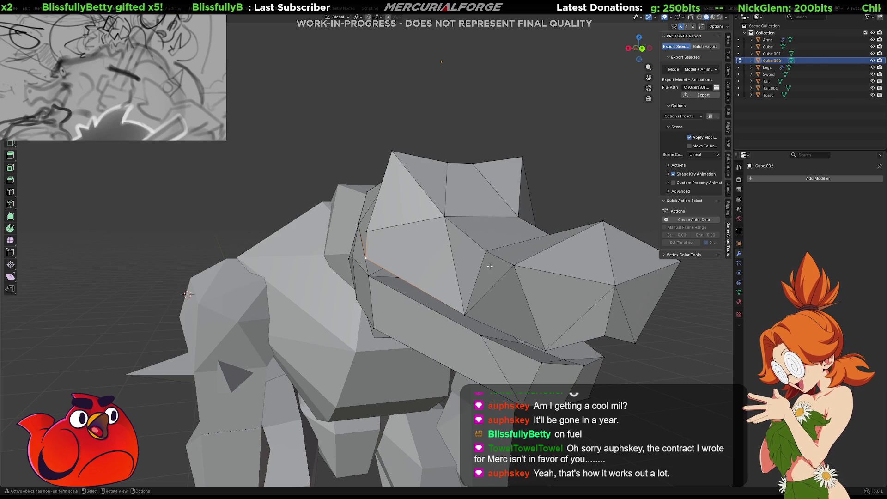
- Scale the selected edges of the head
right_click(490, 266)
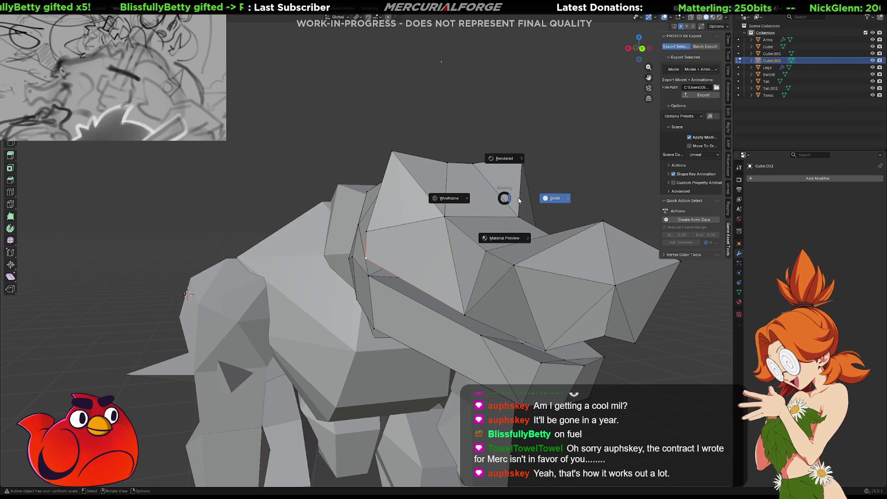
key("s")
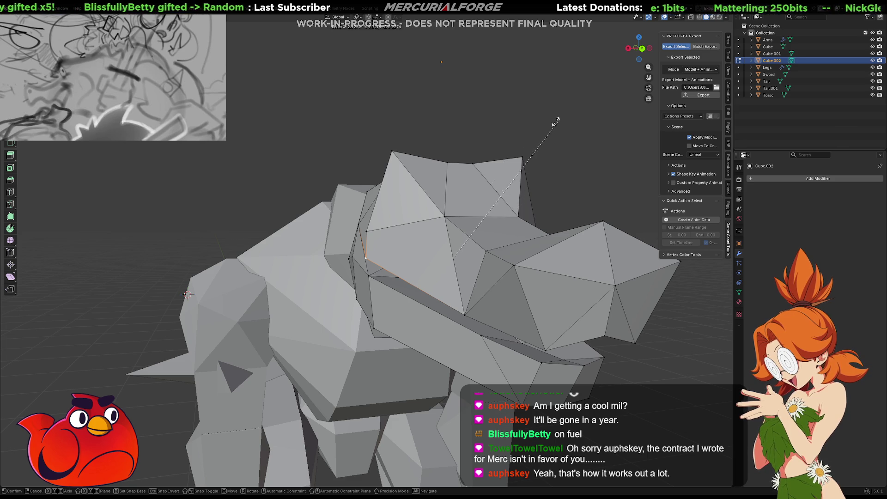
left_click(558, 124)
mouse_move(558, 124)
left_mouse_down()
mouse_move(465, 225)
mouse_move(448, 204)
mouse_move(521, 208)
mouse_move(527, 231)
left_mouse_up()
- Slide the head's side vertices along the X axis
key("g")
key("x")
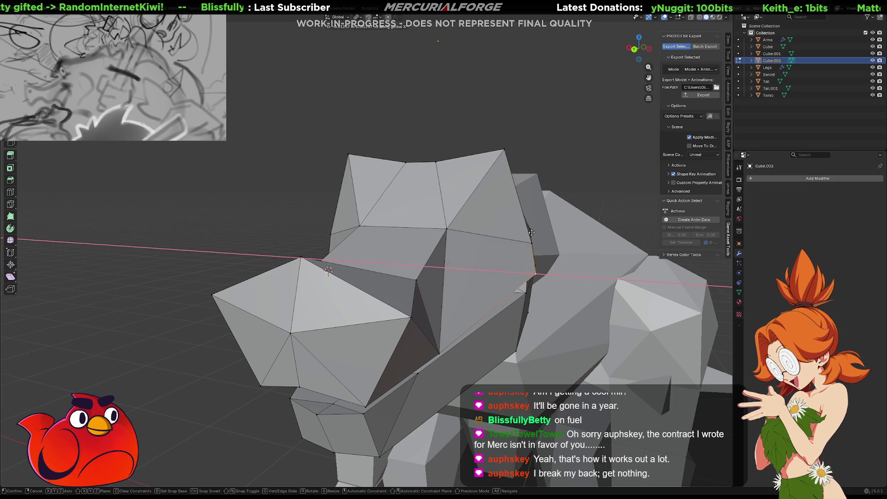
left_click(606, 230)
mouse_move(606, 230)
left_mouse_down()
mouse_move(476, 217)
mouse_move(411, 195)
left_mouse_up()
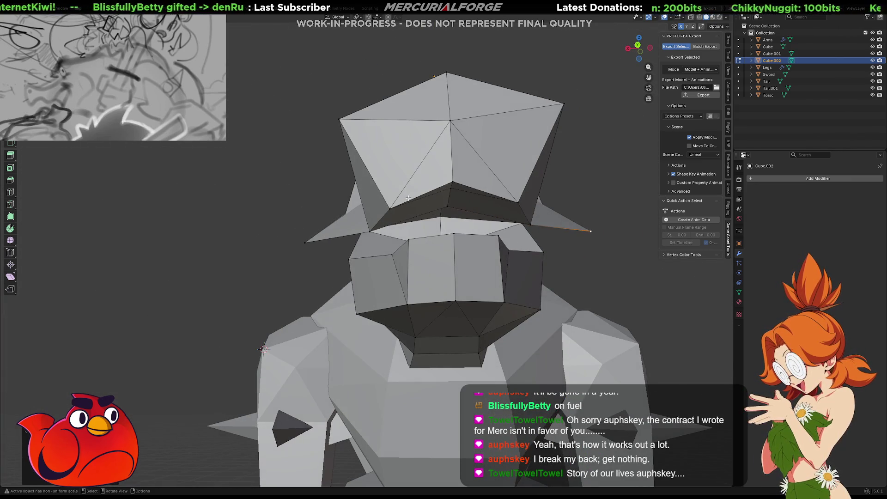
left_click(351, 258)
key("g")
key("x")
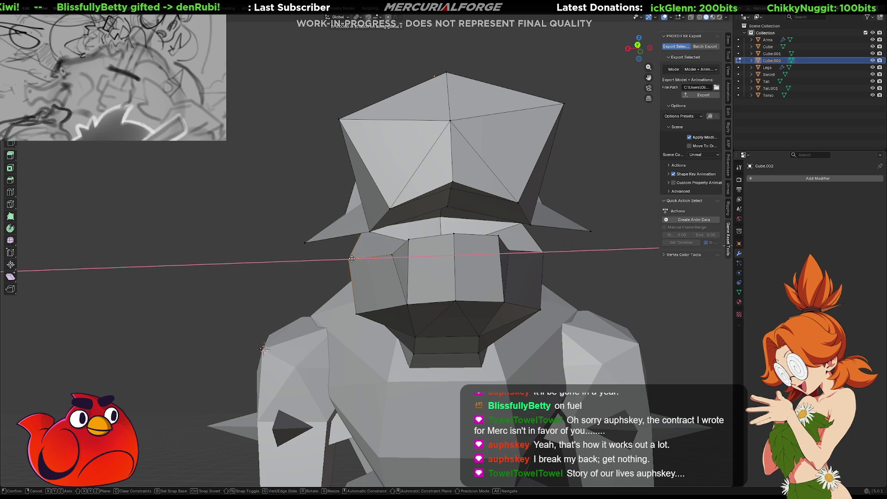
left_click(353, 258)
mouse_move(353, 258)
left_mouse_down()
mouse_move(368, 238)
mouse_move(421, 265)
mouse_move(361, 257)
mouse_move(369, 273)
mouse_move(388, 207)
mouse_move(352, 259)
mouse_move(393, 324)
left_mouse_up()
- In wireframe view, shift the head vertices along X in two moves
key("shift+z")
key("shift+z")
key("g")
key("x")
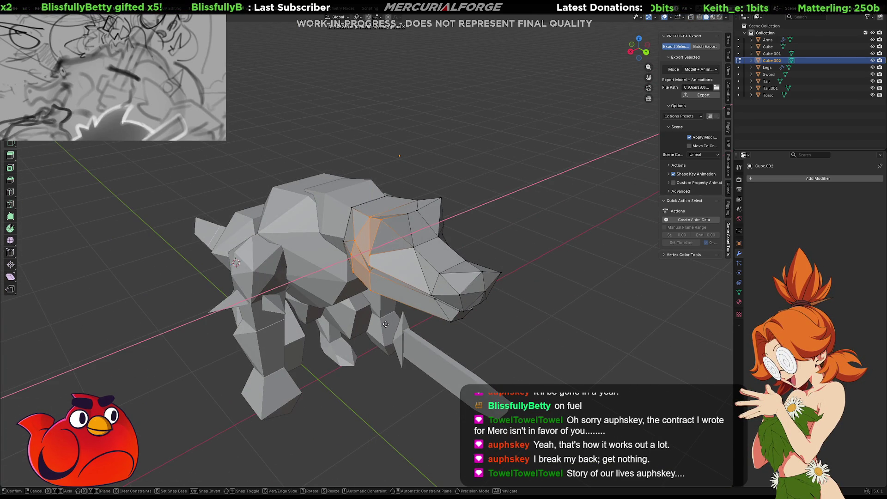
left_click(387, 322)
mouse_move(388, 321)
left_mouse_down()
mouse_move(349, 279)
mouse_move(388, 277)
left_mouse_up()
key("g")
key("x")
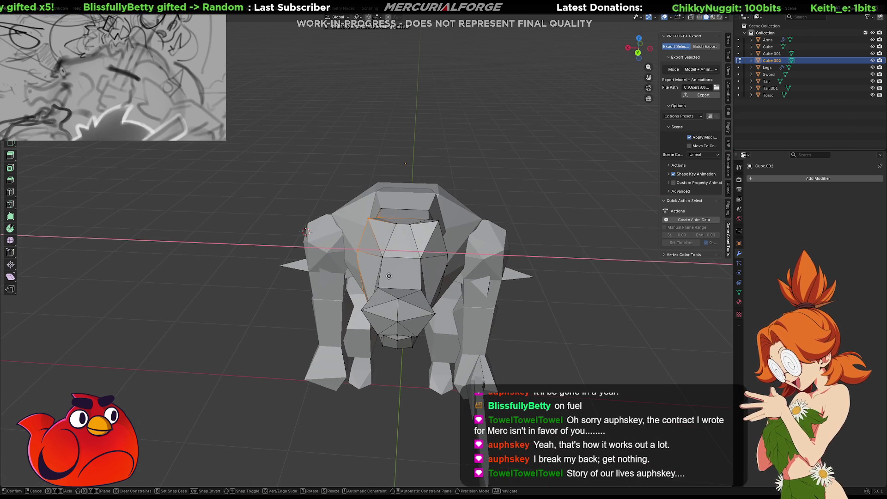
left_click(385, 274)
mouse_move(385, 274)
left_mouse_down()
mouse_move(503, 261)
mouse_move(362, 276)
mouse_move(265, 319)
left_mouse_up()
- Box-select the neck loop, scale it along X, then return to Object Mode
key("shift+z")
key("b")
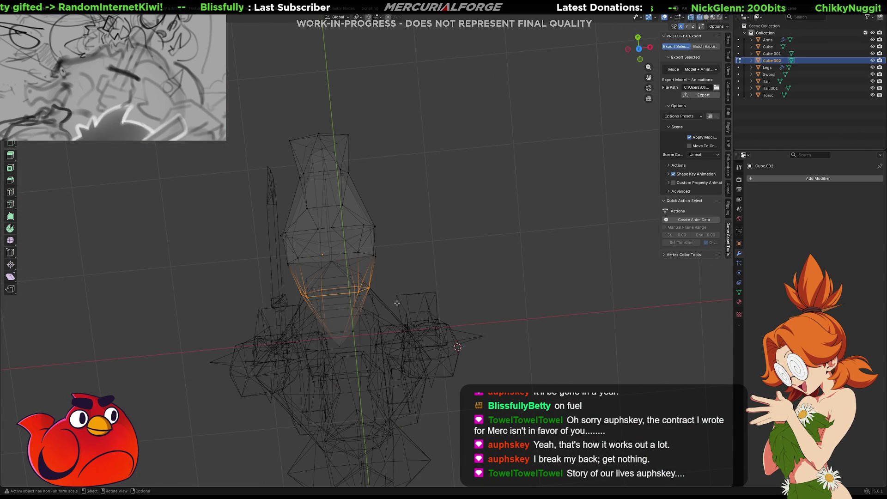
key("shift+z")
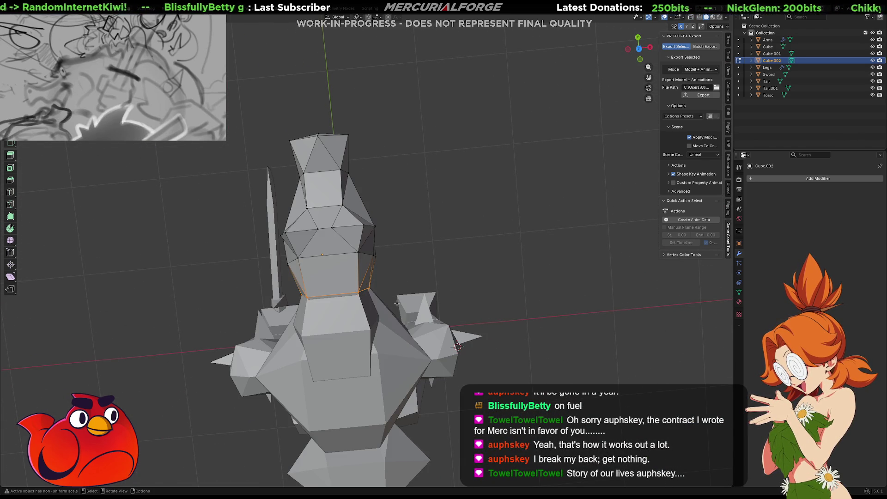
key("s")
key("x")
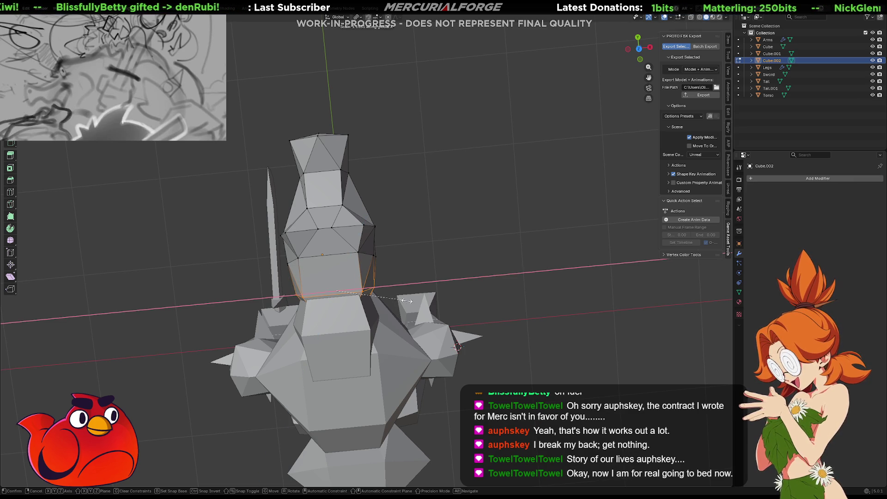
left_click(406, 300)
mouse_move(406, 301)
left_mouse_down()
mouse_move(442, 214)
mouse_move(354, 213)
mouse_move(348, 227)
mouse_move(363, 220)
mouse_move(353, 232)
mouse_move(399, 257)
left_mouse_up()
key("Tab")
left_click(347, 226)
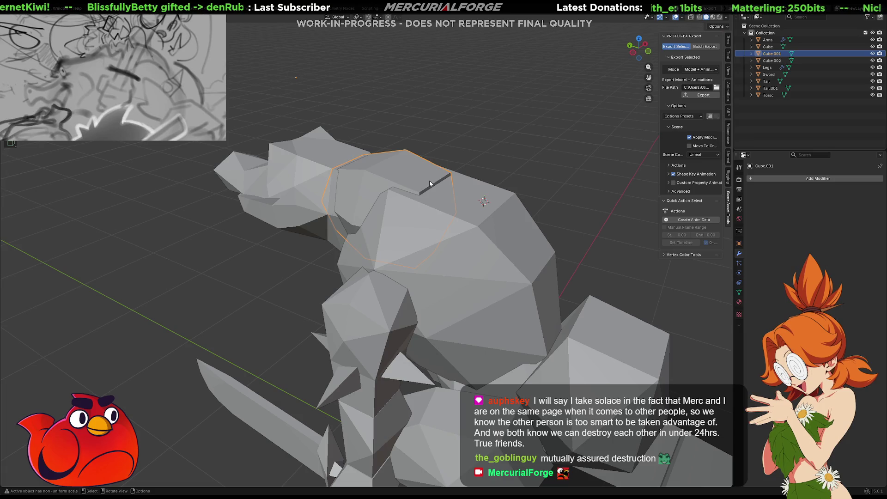
- In Edit Mode, raise the connecting block's top face along Z
key("Tab")
key("g")
key("z")
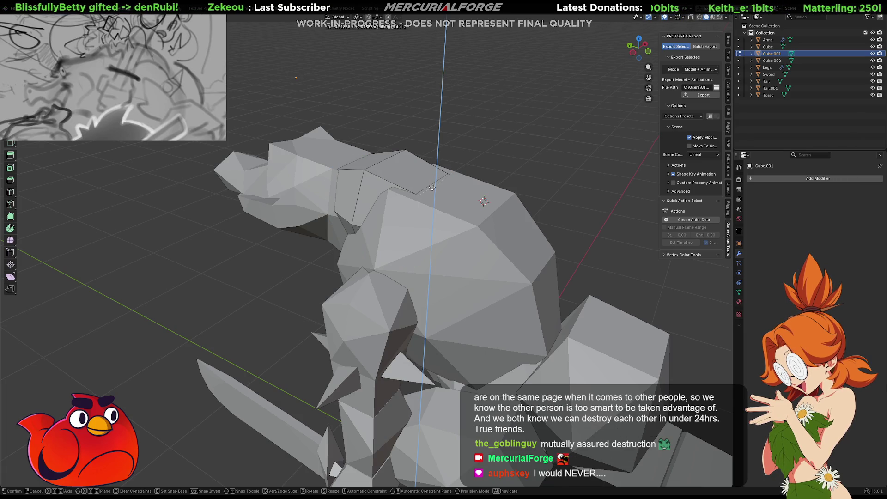
left_click(432, 187)
left_click_drag(394, 163, 394, 248)
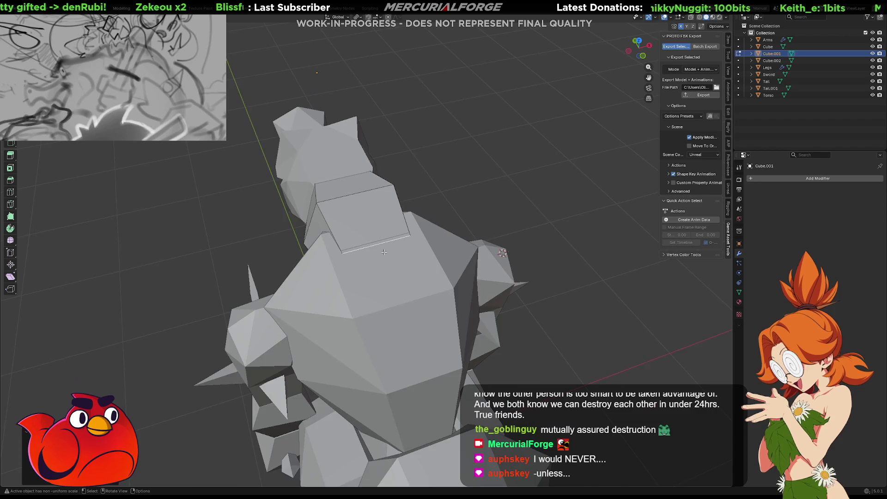
scroll(394, 249, "up", 3)
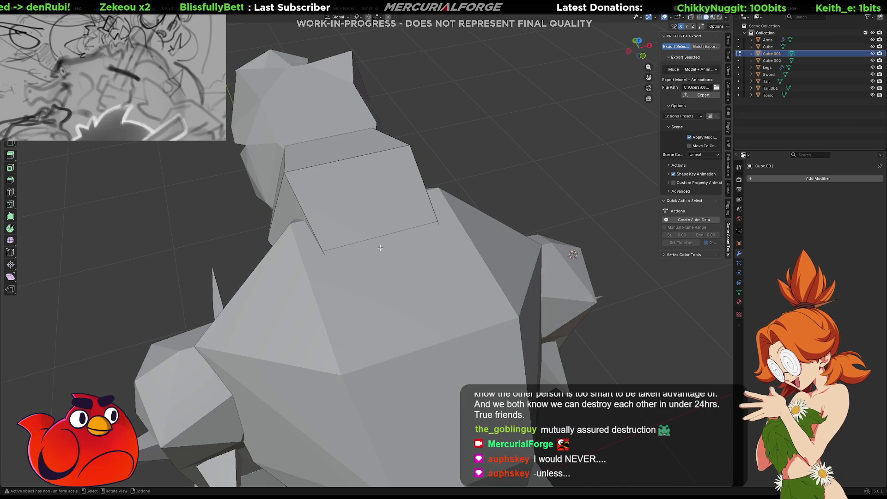
scroll(379, 248, "up", 5)
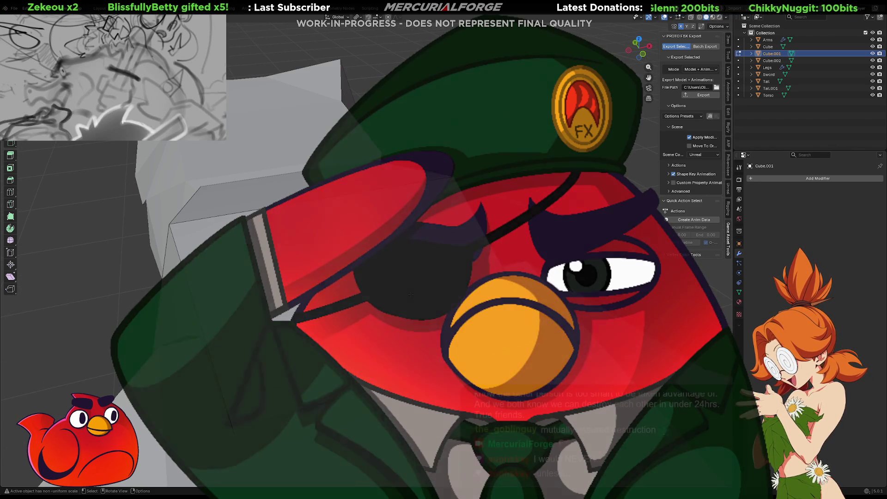
mouse_move(355, 257)
left_mouse_down()
mouse_move(416, 297)
mouse_move(428, 323)
left_mouse_up()
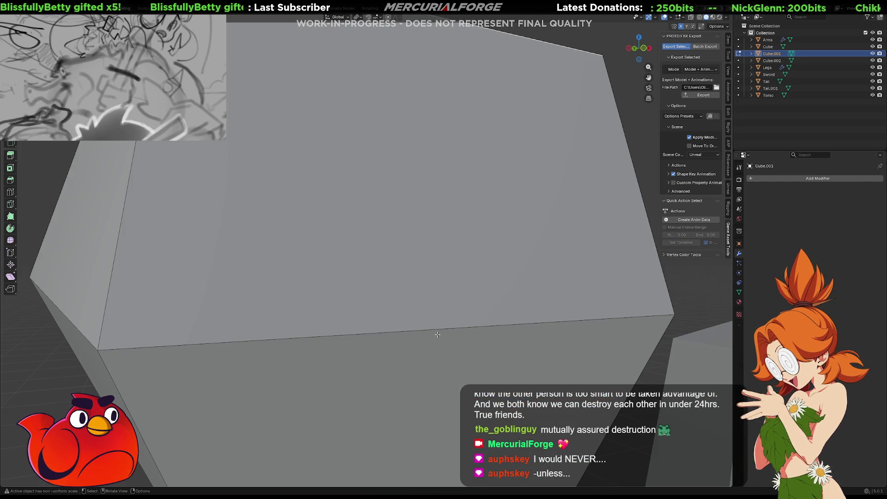
- Lower one top edge of the block along Z and shift another along X
left_click(437, 334)
left_click(494, 44)
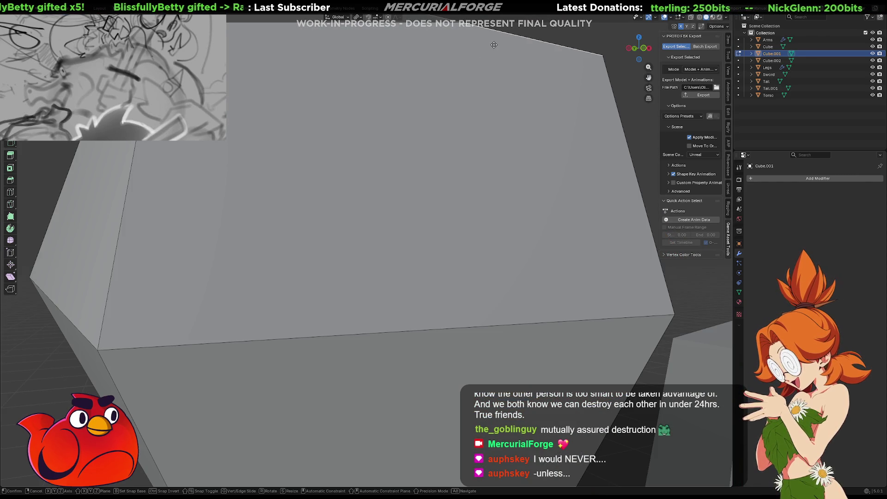
key("g")
key("z")
left_click(525, 320)
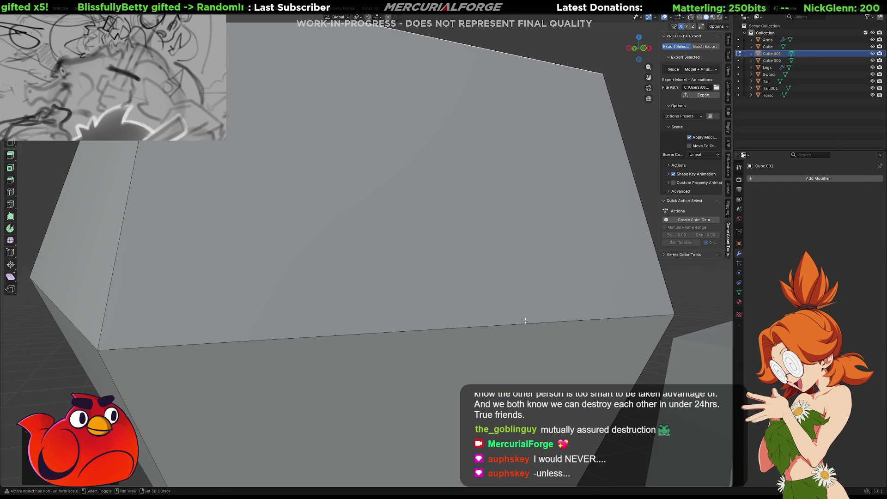
mouse_move(525, 320)
left_mouse_down()
mouse_move(459, 367)
mouse_move(431, 177)
left_mouse_up()
left_click(423, 70)
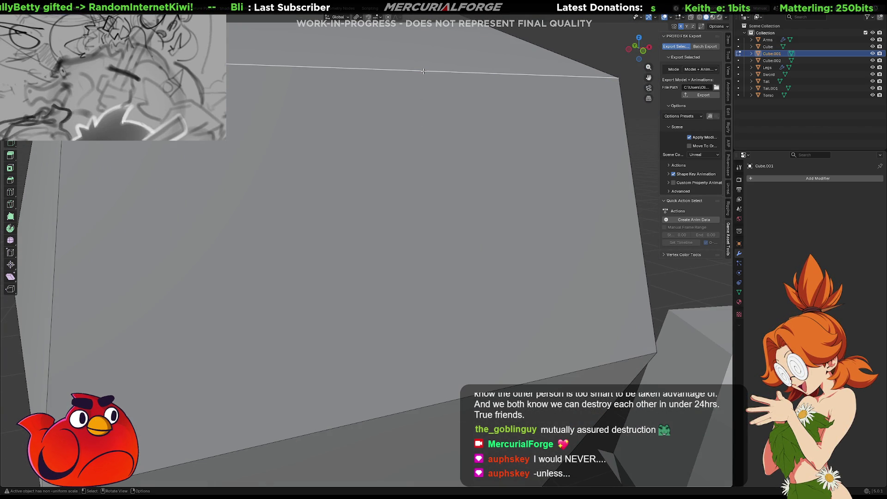
key("g")
key("x")
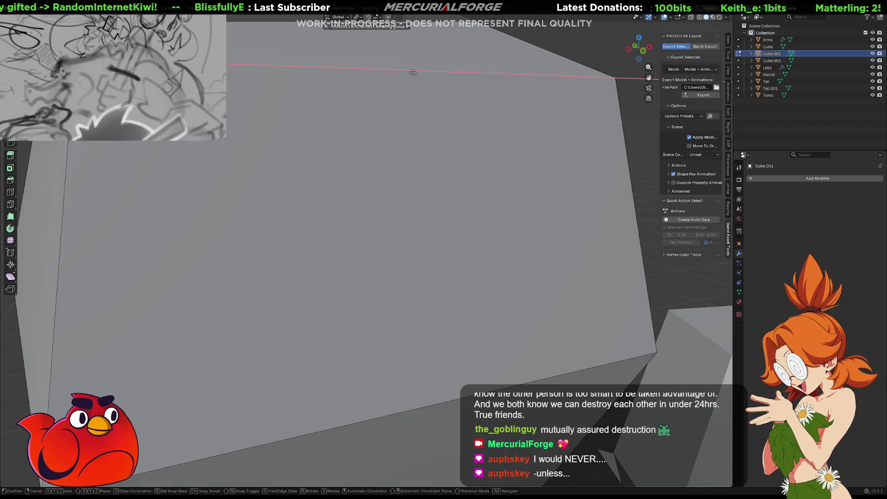
left_click(367, 89)
scroll(368, 89, "down", 8)
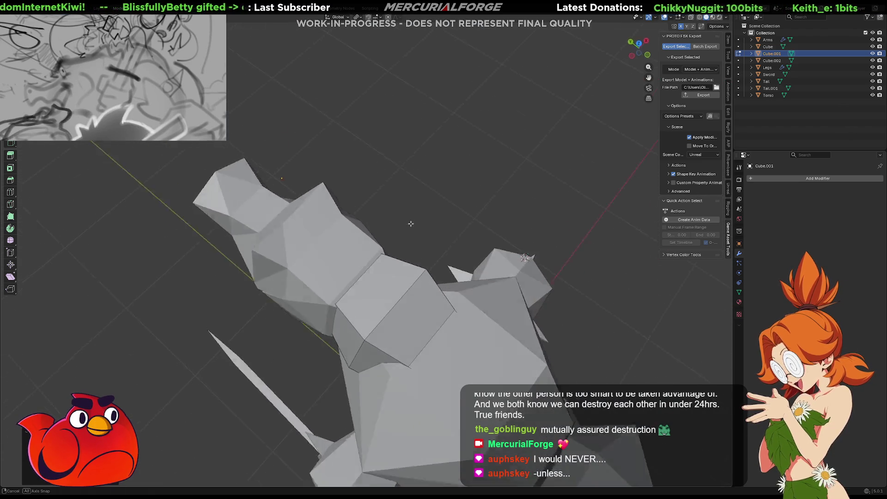
- Scale the connecting block up to about 1.3161 times its size
left_click_drag(434, 214, 429, 213)
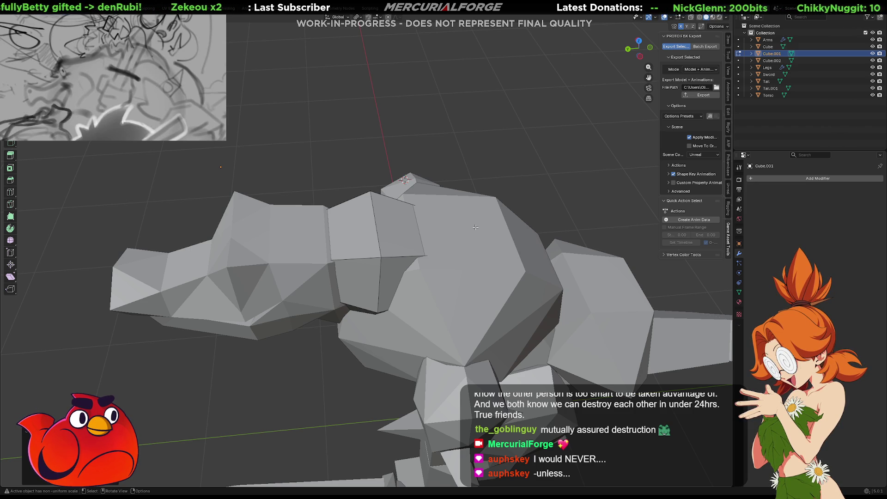
left_click_drag(429, 248, 352, 238)
scroll(424, 309, "up", 3)
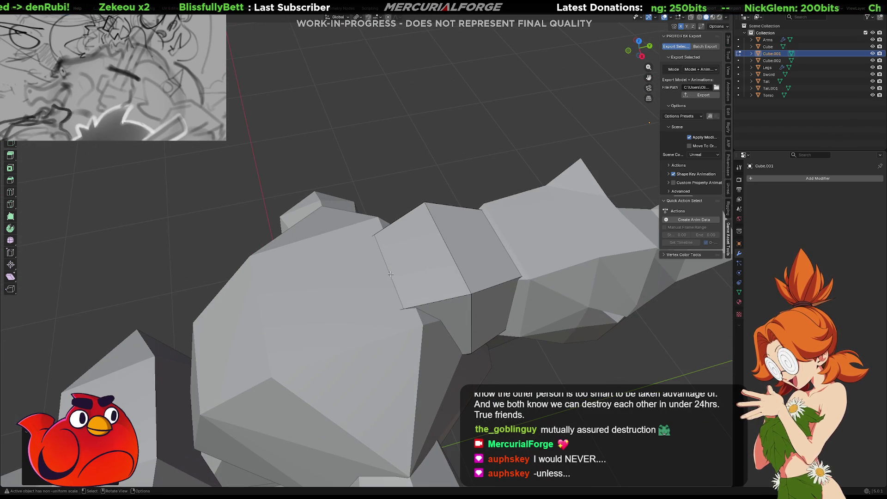
scroll(389, 273, "up", 5)
mouse_move(389, 273)
left_mouse_down()
mouse_move(421, 265)
mouse_move(518, 291)
mouse_move(442, 287)
left_mouse_up()
key("s")
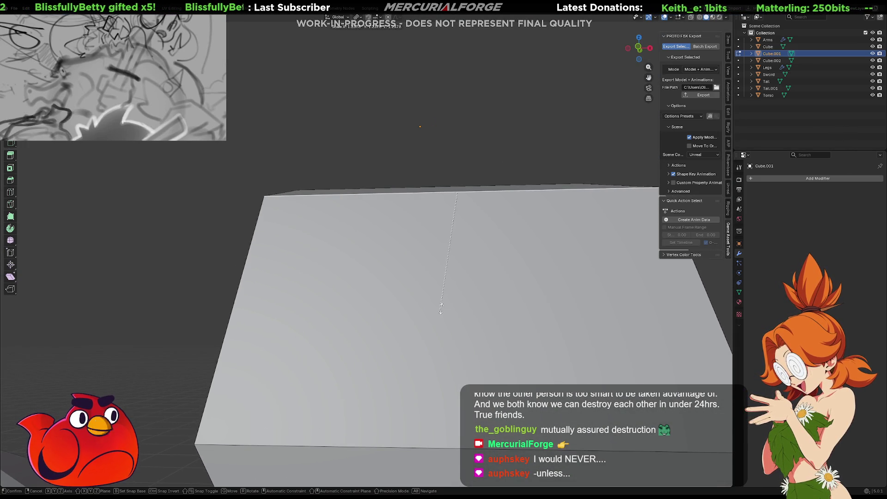
left_click(438, 317)
- Select the vertical edge on the connecting block
scroll(424, 251, "up", 3)
scroll(424, 252, "down", 10)
mouse_move(424, 252)
left_mouse_down()
mouse_move(413, 270)
mouse_move(360, 228)
left_mouse_up()
scroll(413, 270, "up", 3)
left_click(369, 228)
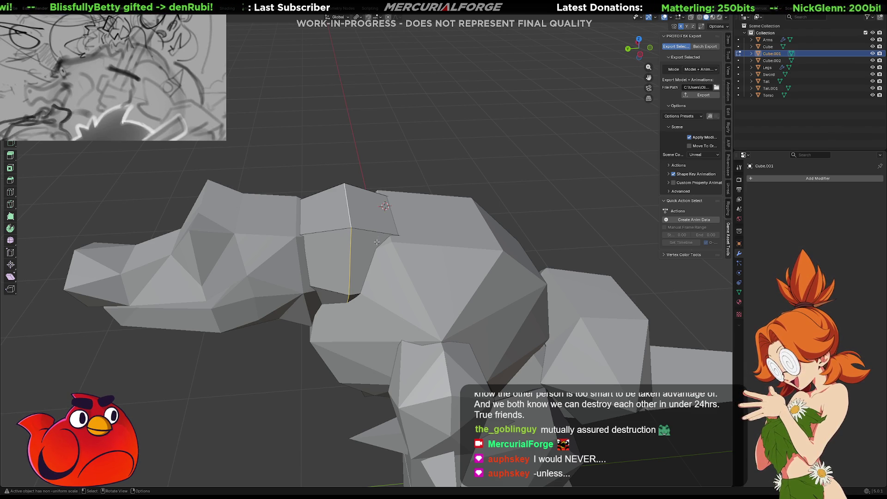
- Bevel the block's vertical edge with Ctrl+B at 1 segment, then cancel the follow-up scale
left_click_drag(407, 249, 435, 239)
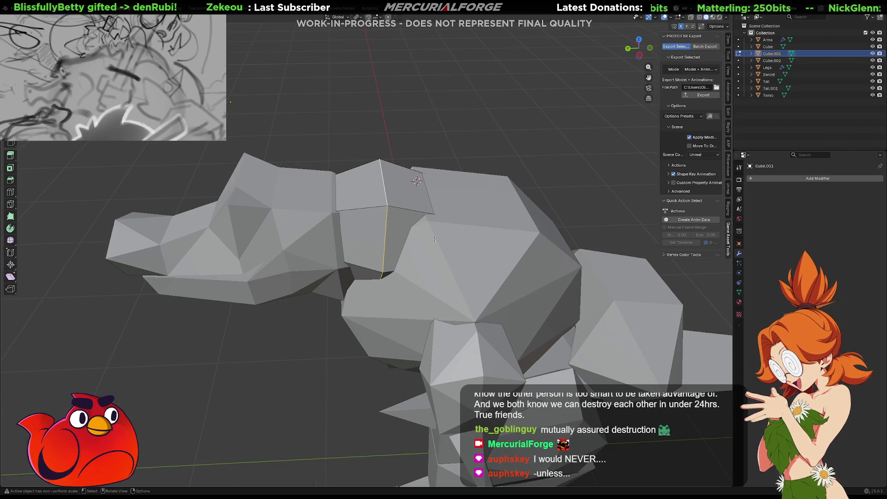
key("ctrl+b")
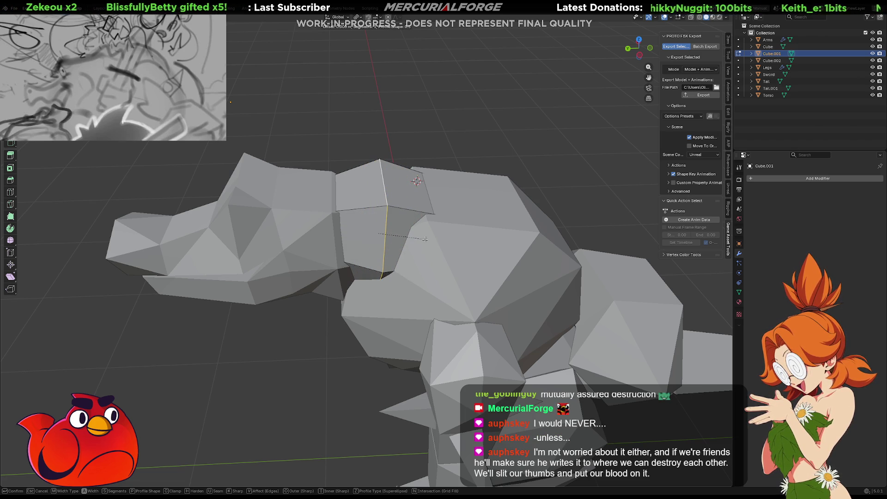
scroll(427, 239, "up", 1)
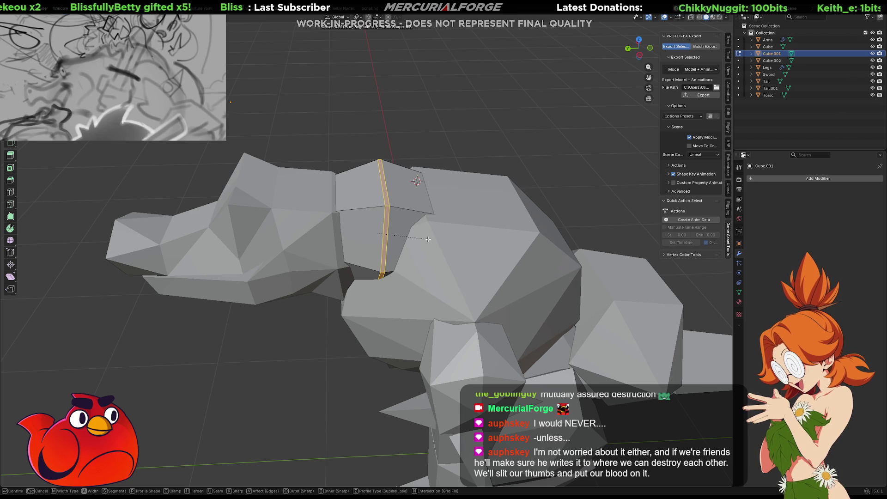
scroll(428, 239, "down", 1)
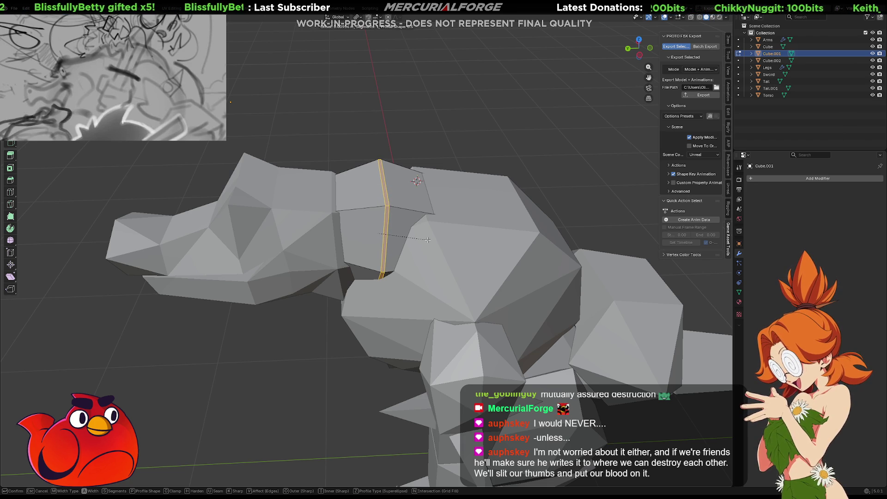
left_click(428, 239)
key("s")
key("x")
key("x")
key("y")
key("y")
key("y")
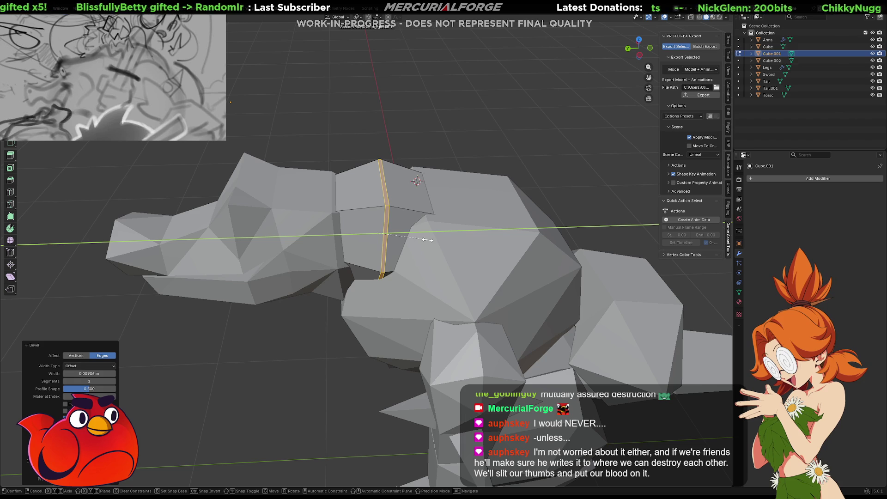
key("y")
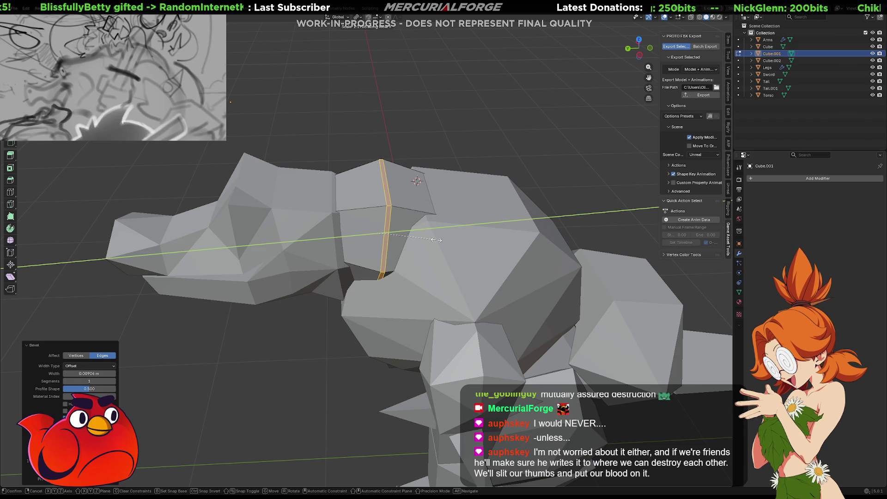
key("Escape")
mouse_move(429, 240)
left_mouse_down()
mouse_move(422, 215)
mouse_move(398, 235)
mouse_move(343, 213)
mouse_move(335, 163)
mouse_move(404, 281)
mouse_move(407, 273)
left_mouse_up()
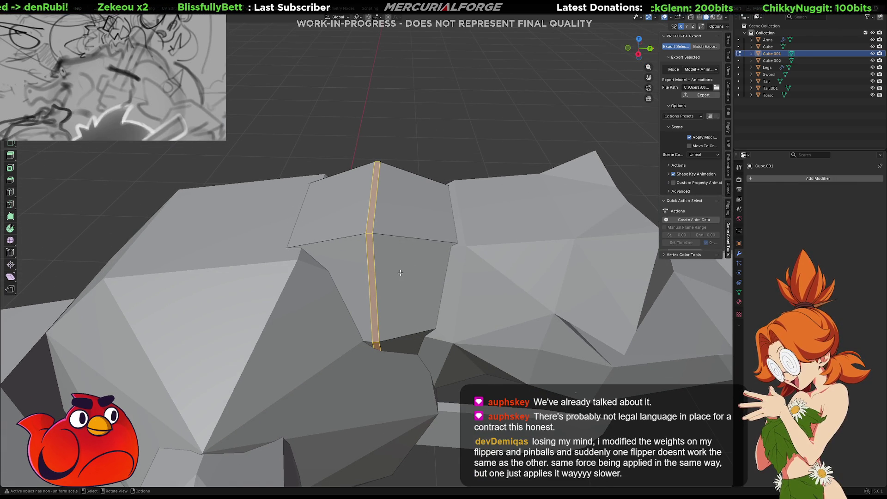
- Select the short lower edge of the strip and edge-slide it sideways
left_click_drag(368, 250, 407, 222)
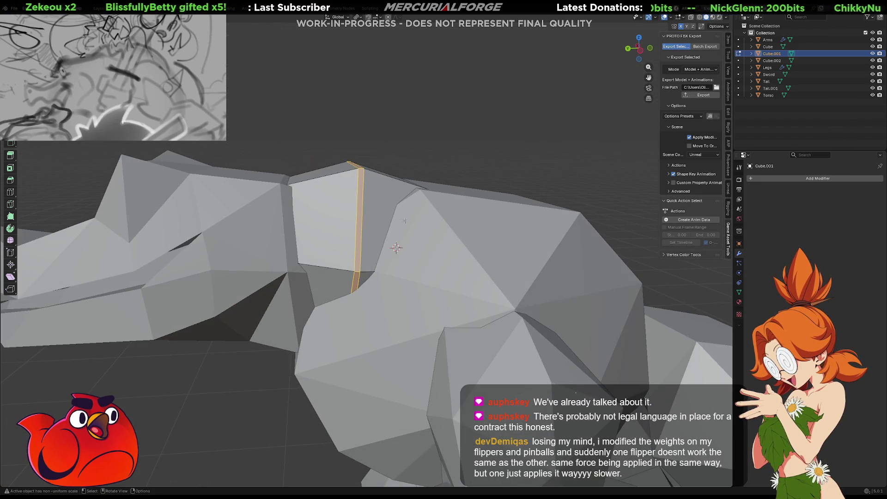
left_click(364, 200, "alt")
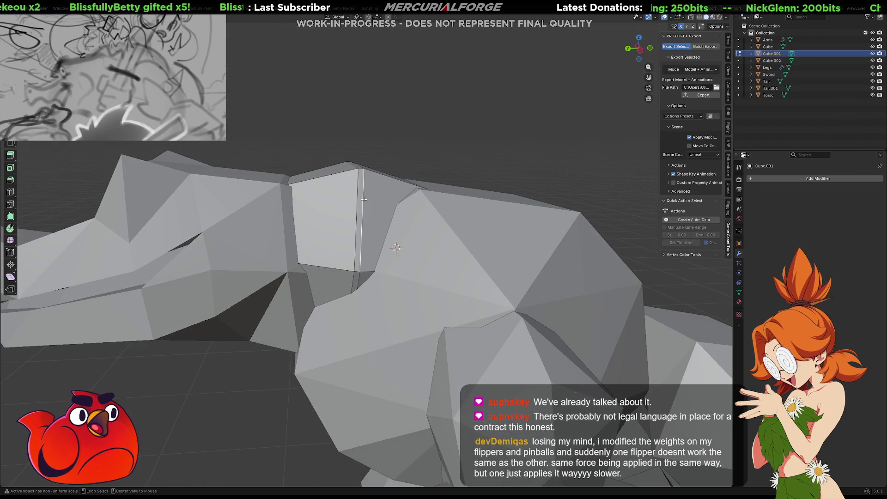
left_click(364, 200, "ctrl+alt")
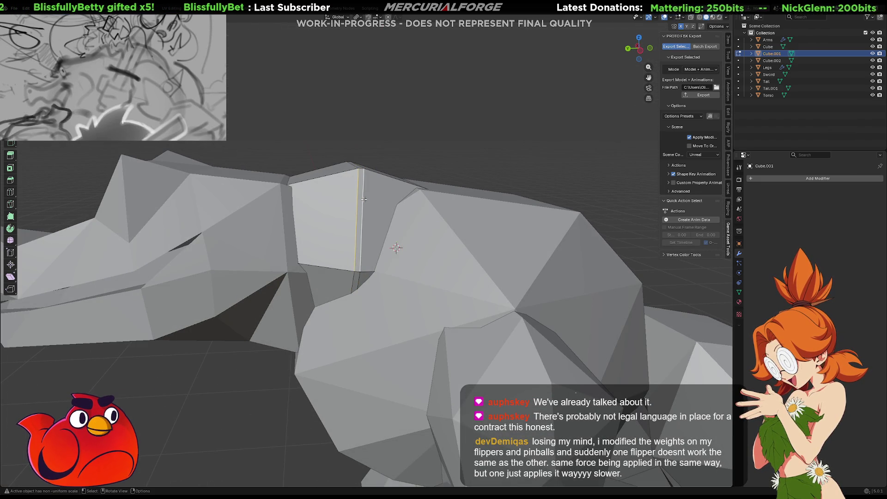
left_click(364, 199, "alt")
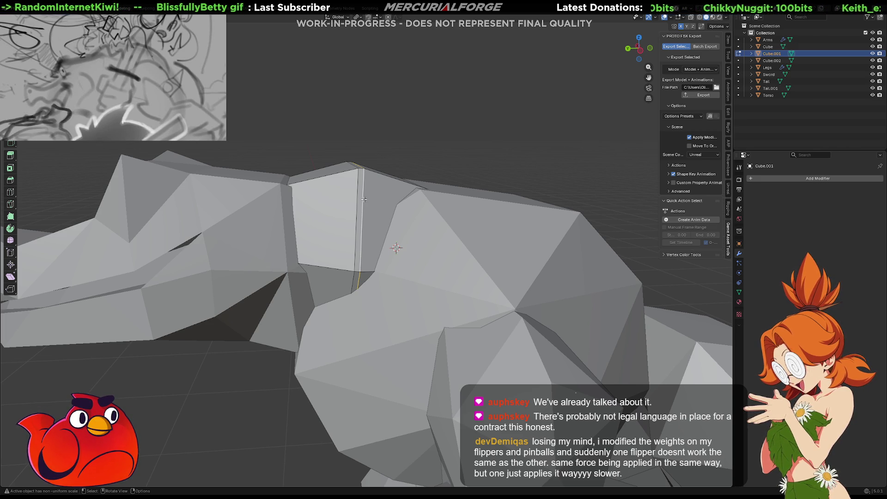
left_click_drag(364, 199, 369, 212)
scroll(370, 212, "up", 2)
key("g")
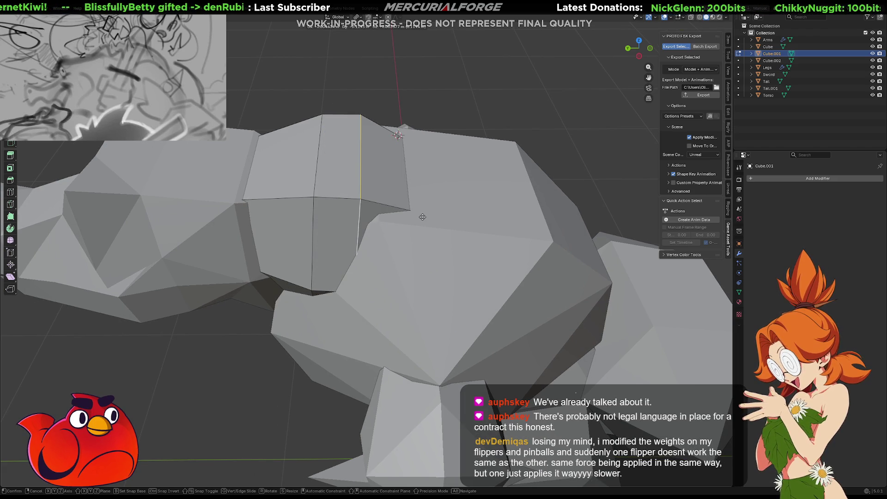
key("g")
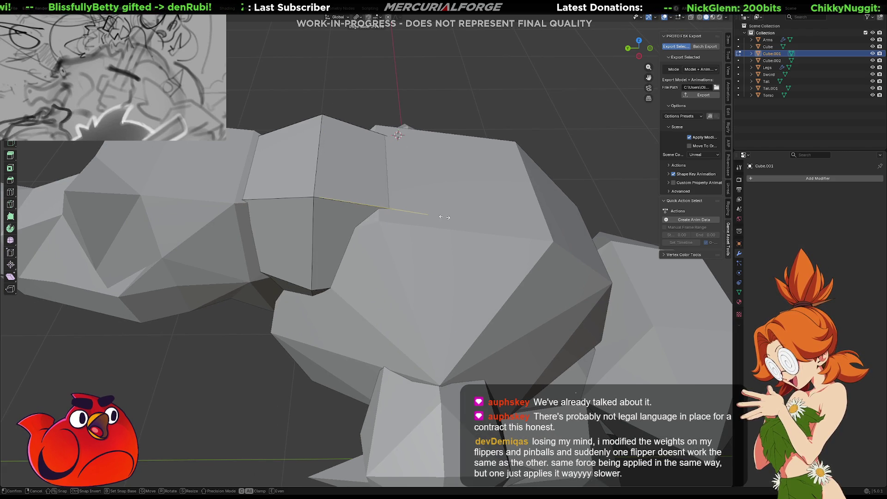
left_click(405, 212)
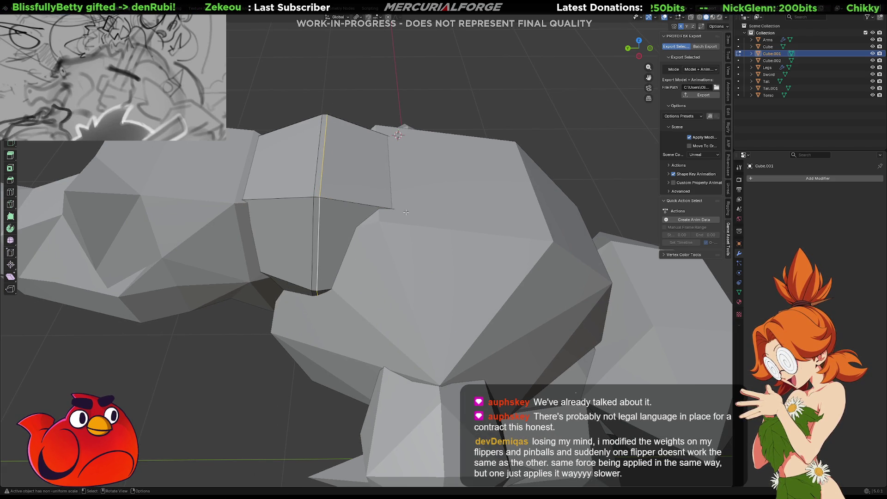
- Move the edge along Y, then start nudging it vertically along Z
key("g")
key("y")
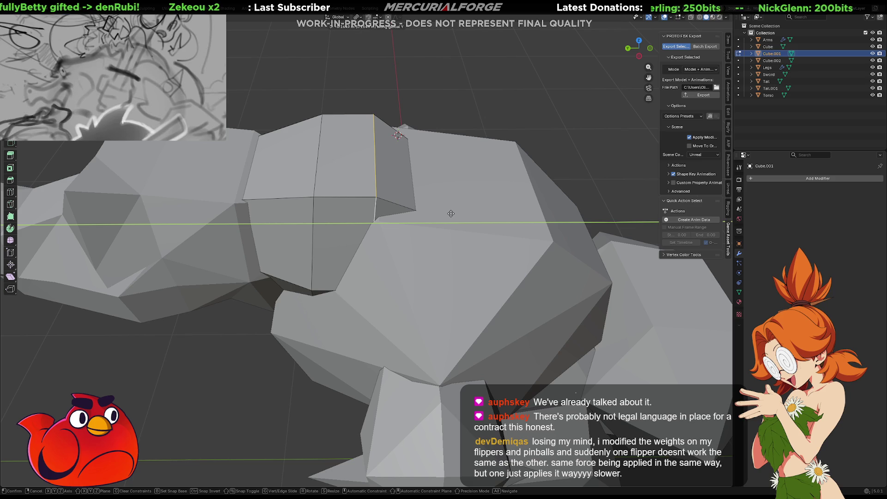
left_click(450, 214)
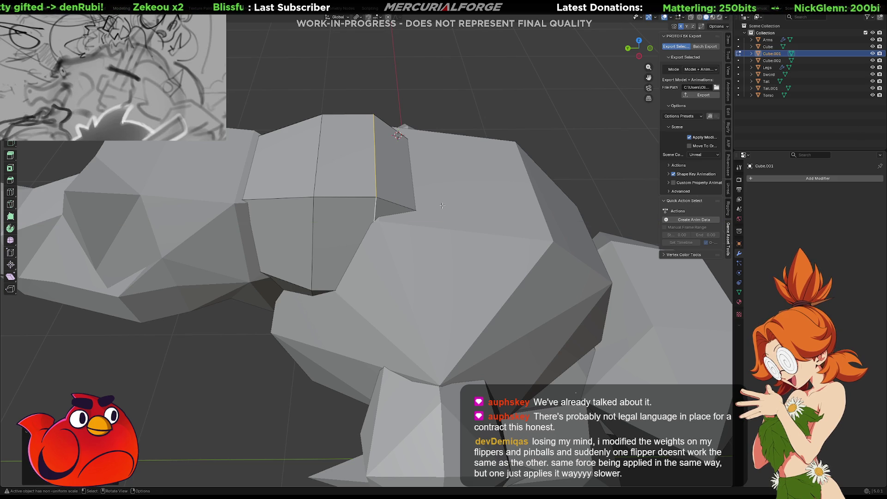
scroll(441, 196, "down", 5)
scroll(432, 178, "down", 1)
key("g")
key("z")
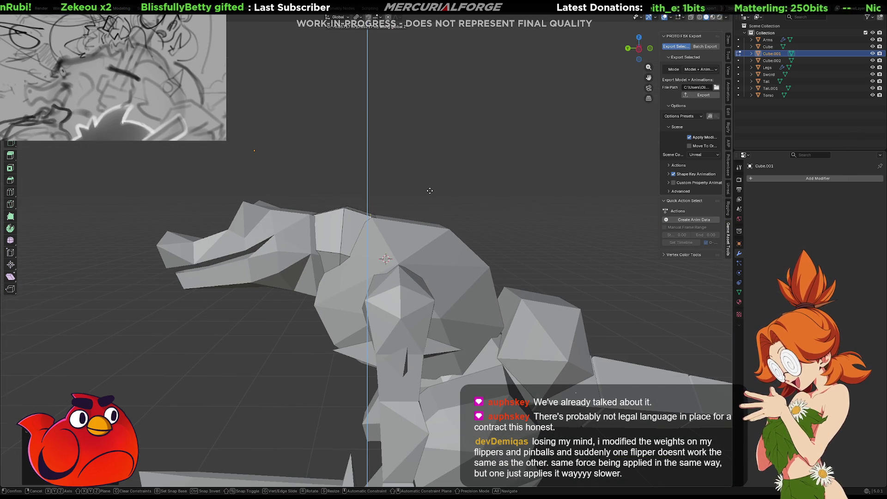
left_click(430, 191)
left_click_drag(430, 191, 486, 218)
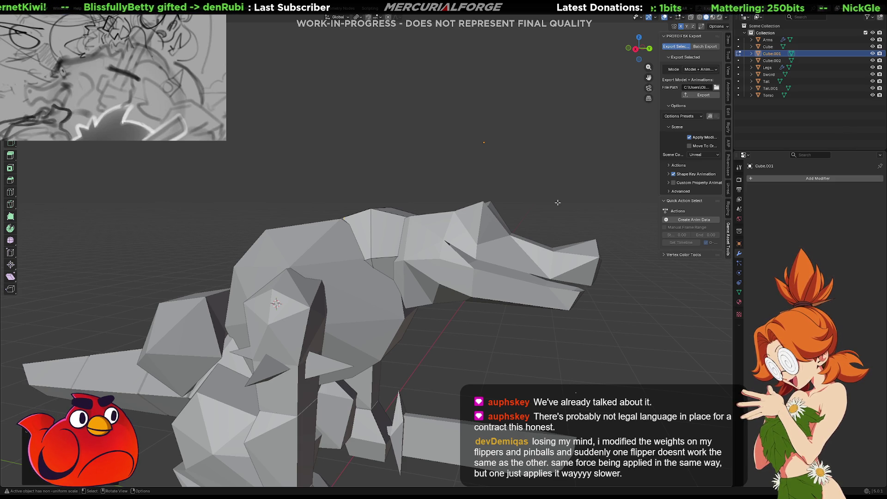
mouse_move(558, 203)
left_mouse_down()
mouse_move(439, 208)
mouse_move(441, 214)
mouse_move(458, 198)
left_mouse_up()
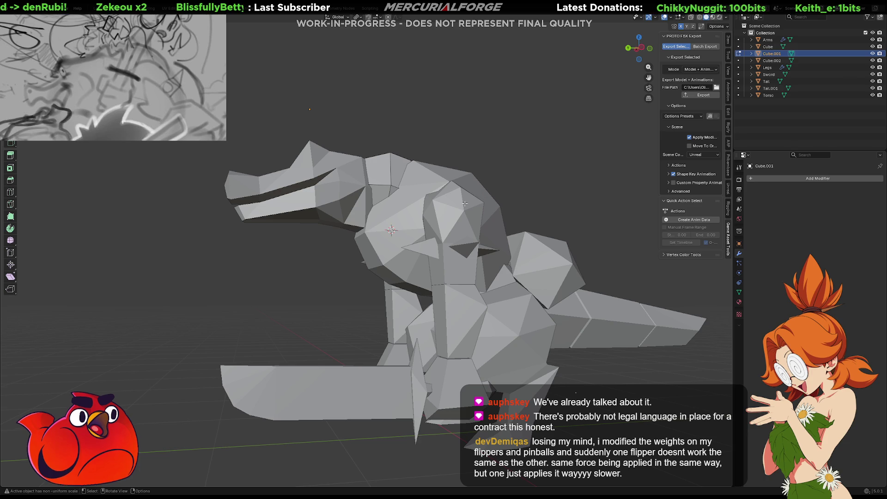
mouse_move(465, 191)
left_mouse_down()
mouse_move(544, 229)
mouse_move(538, 238)
left_mouse_up()
mouse_move(472, 224)
left_mouse_down()
mouse_move(609, 211)
mouse_move(619, 229)
left_mouse_up()
scroll(390, 210, "up", 4)
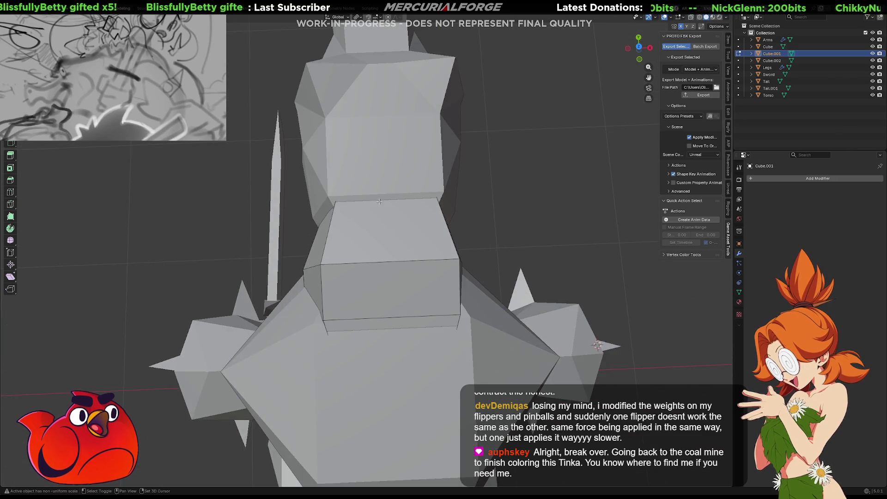
scroll(390, 210, "down", 4)
mouse_move(391, 215)
left_mouse_down()
mouse_move(396, 297)
mouse_move(513, 254)
left_mouse_up()
scroll(512, 255, "down", 3)
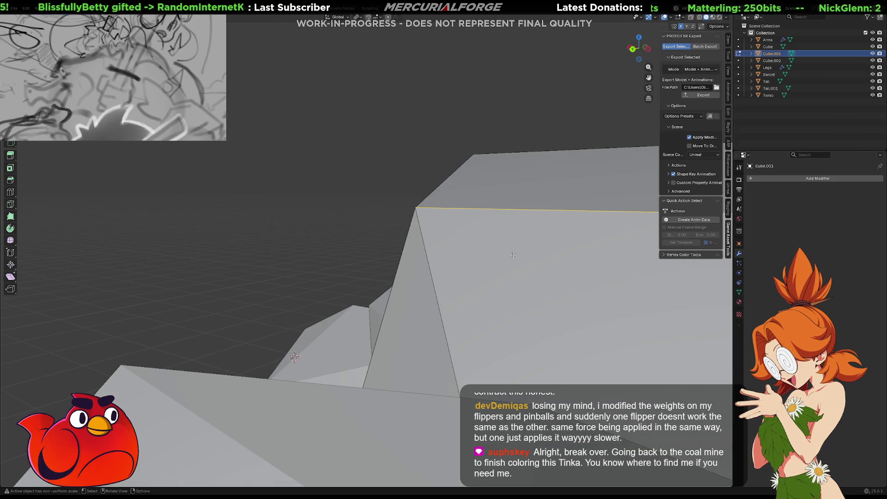
- Scale the selected edges up uniformly
key("s")
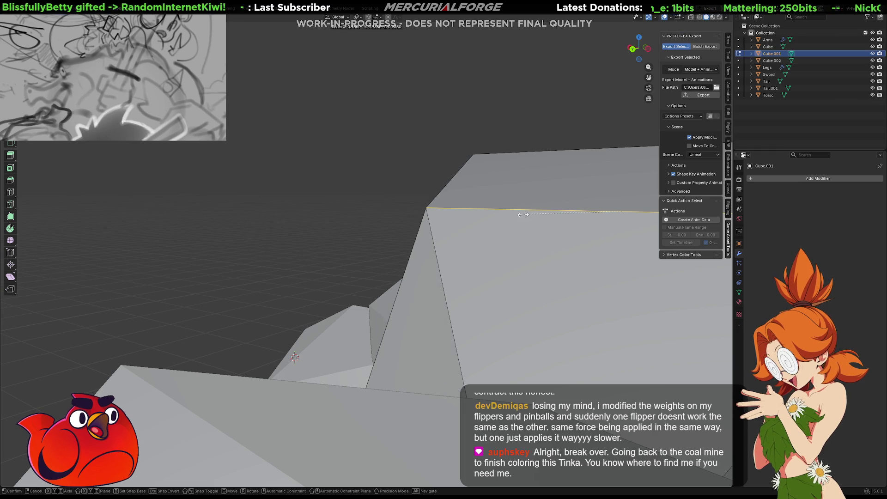
left_click(487, 213)
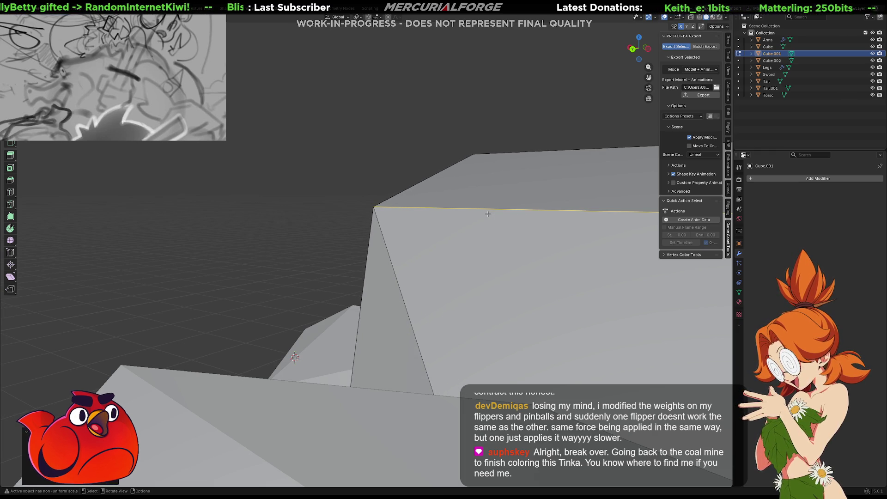
scroll(482, 227, "down", 5)
left_click_drag(481, 226, 482, 273)
- Stretch the same edges further along the global X axis
key("s")
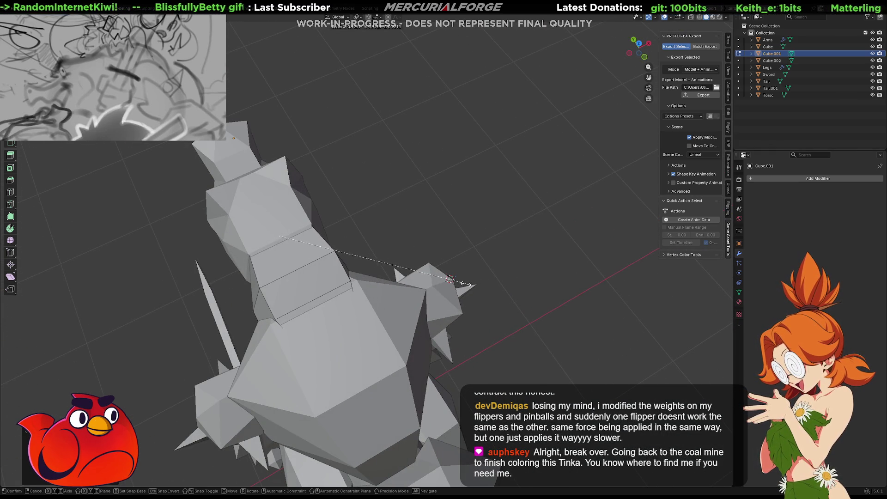
key("x")
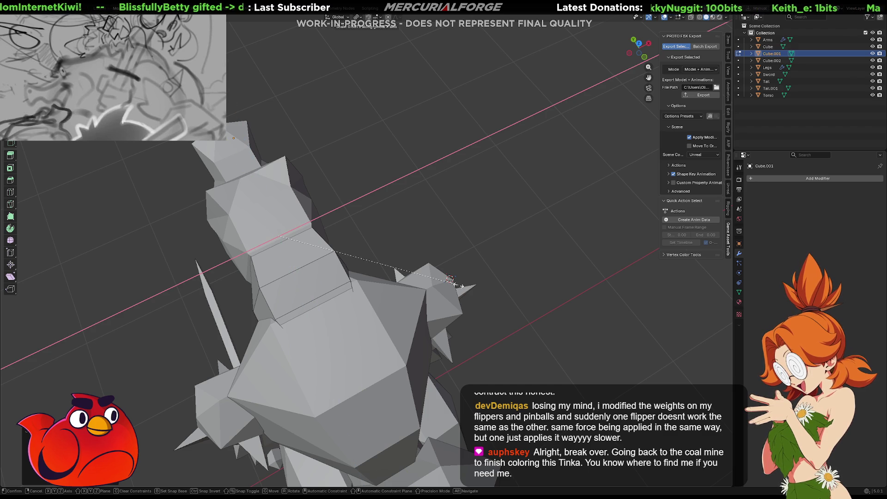
left_click(450, 280)
mouse_move(451, 280)
left_mouse_down()
mouse_move(365, 162)
mouse_move(407, 205)
left_mouse_up()
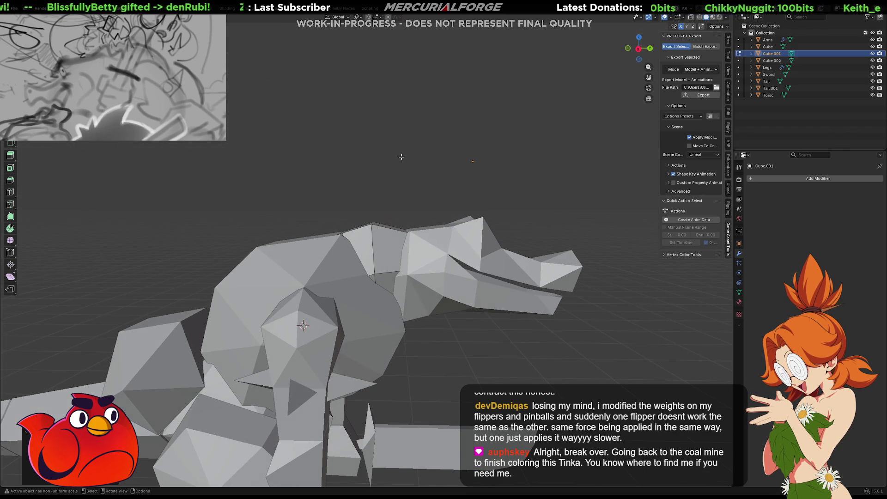
mouse_move(378, 246)
left_mouse_down()
mouse_move(544, 244)
mouse_move(536, 237)
left_mouse_up()
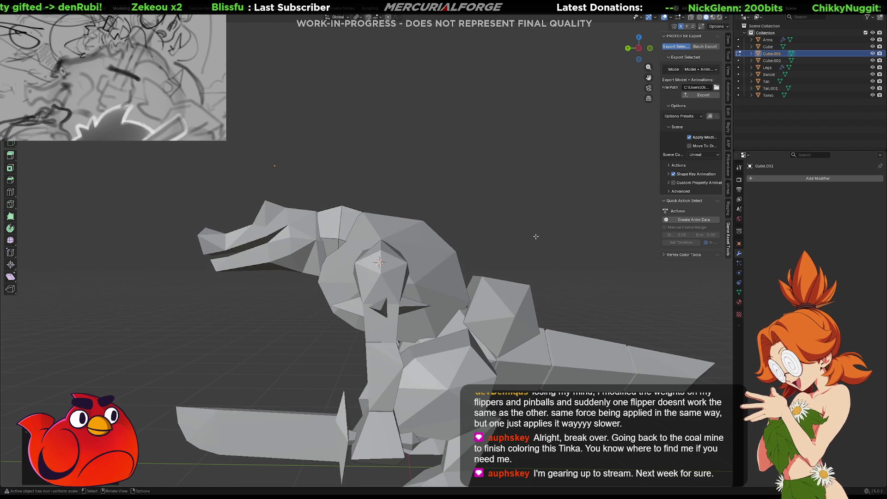
key("shift+a")
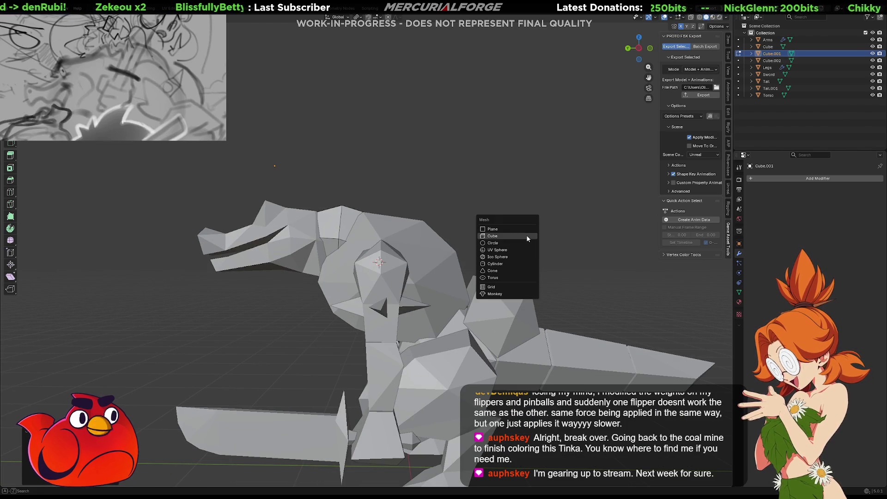
- Snap the 3D cursor to the world origin and add a plane there under the creature
left_click(503, 221)
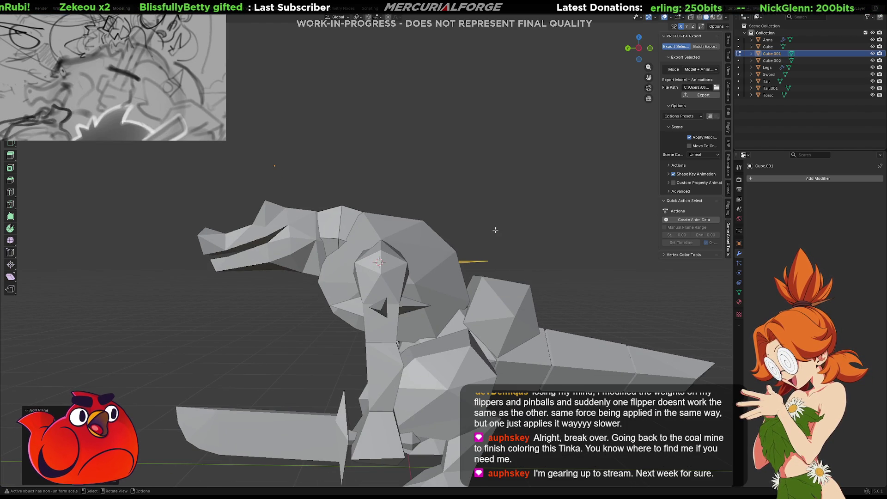
key("s")
left_click_drag(506, 272, 493, 216)
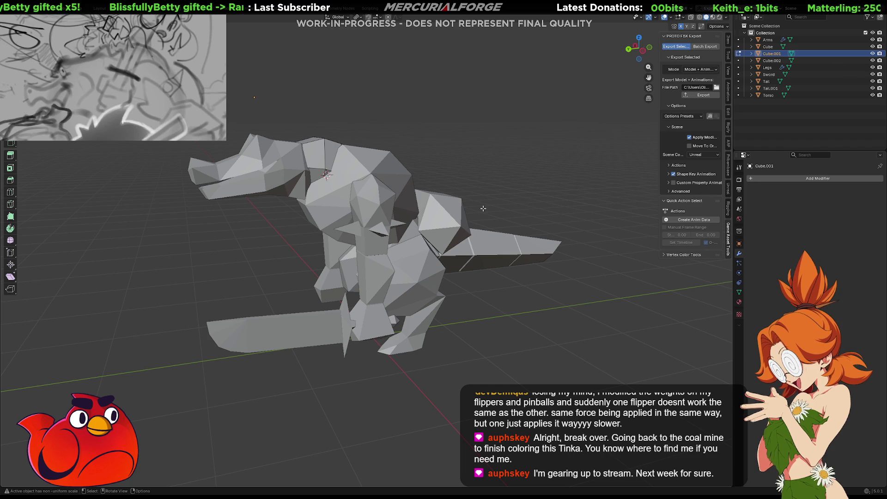
key("shift+s")
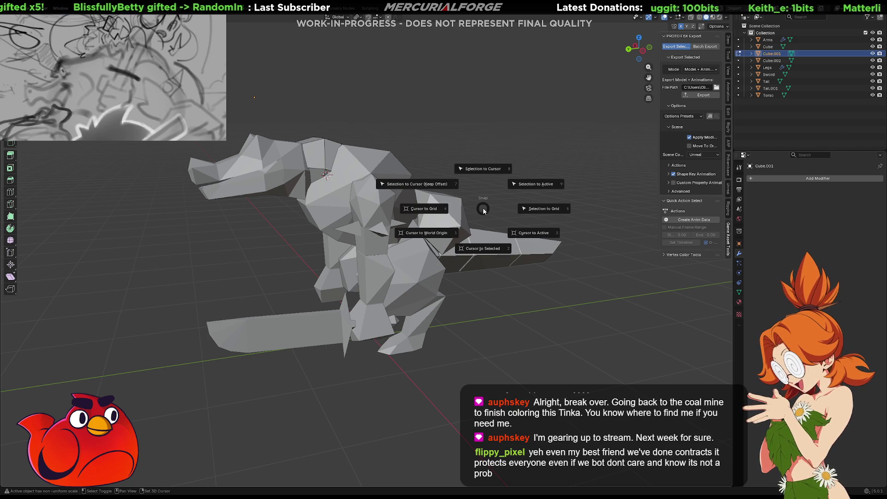
left_click(459, 233)
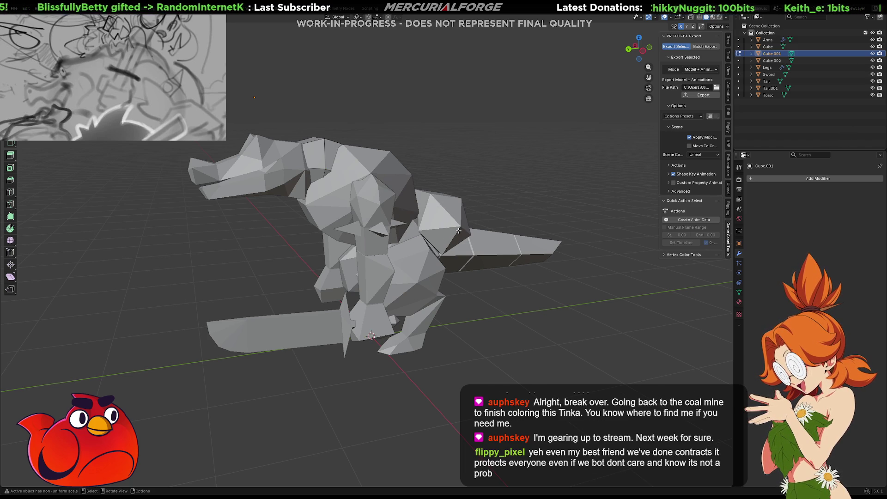
key("shift+a")
left_click(448, 229)
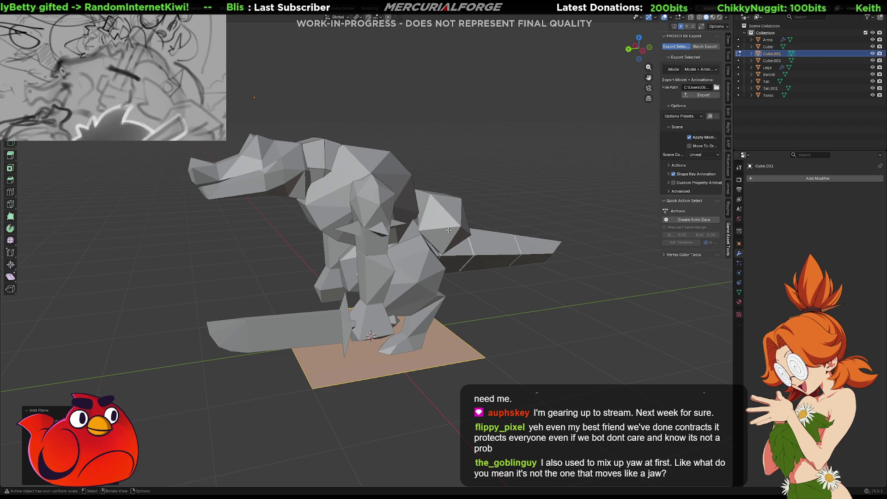
mouse_move(448, 229)
left_mouse_down()
mouse_move(514, 210)
mouse_move(466, 205)
mouse_move(475, 200)
left_mouse_up()
- Try rotating the plane 90° about Y, then cancel to leave it flat
key("r")
key("z")
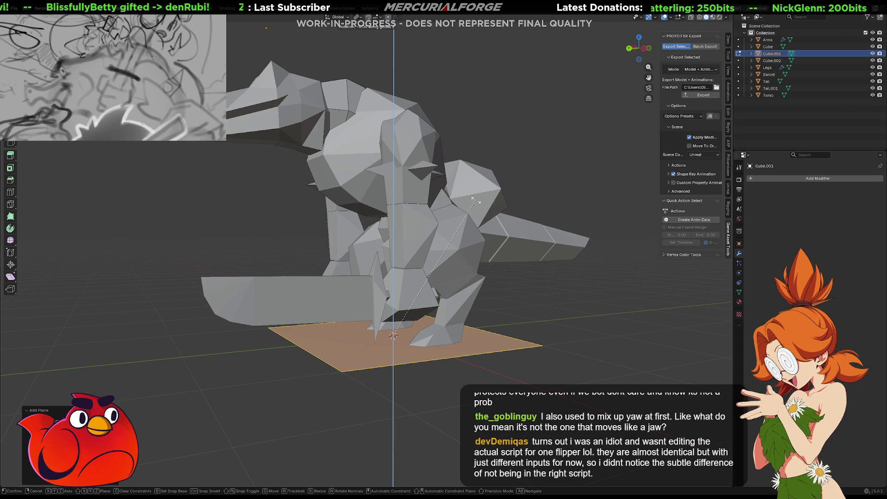
key("y")
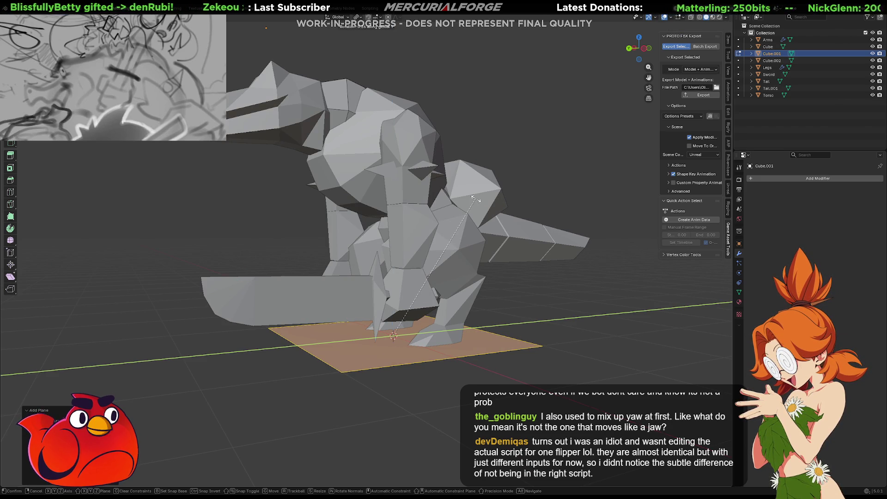
type("90")
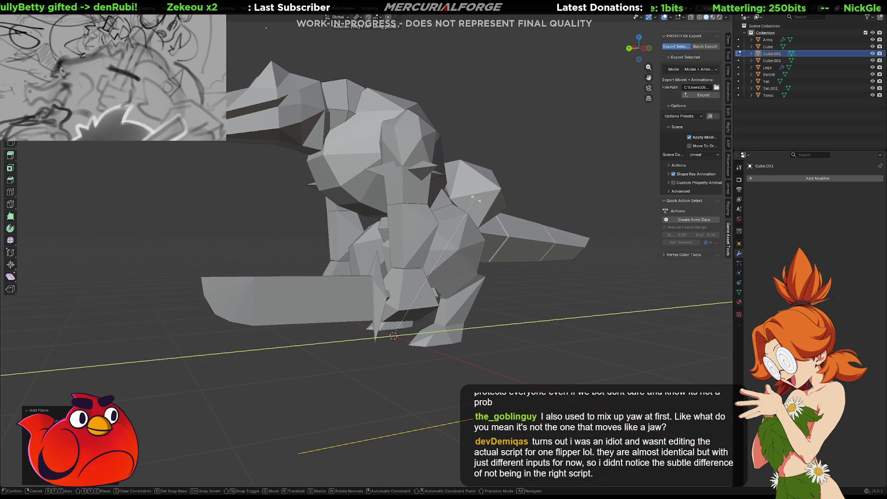
key("Escape")
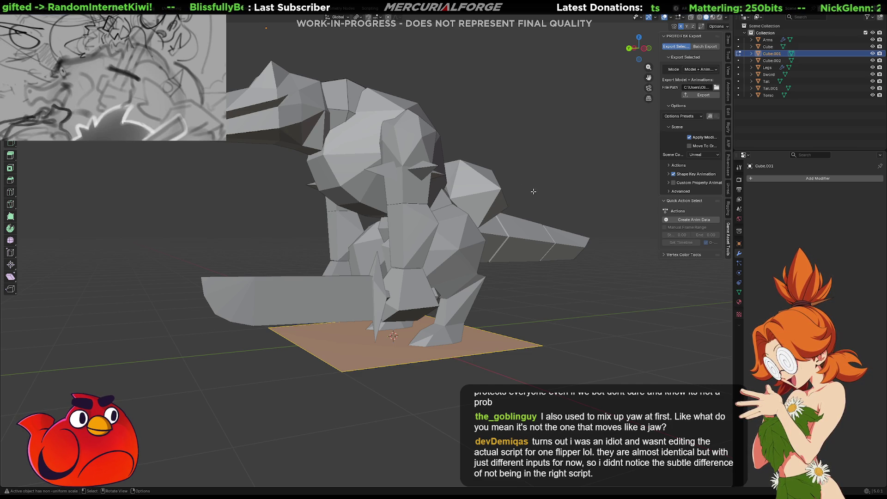
- Switch the transform pivot point to Median Point, leaving the Merge menu unused
key("m")
key("Escape")
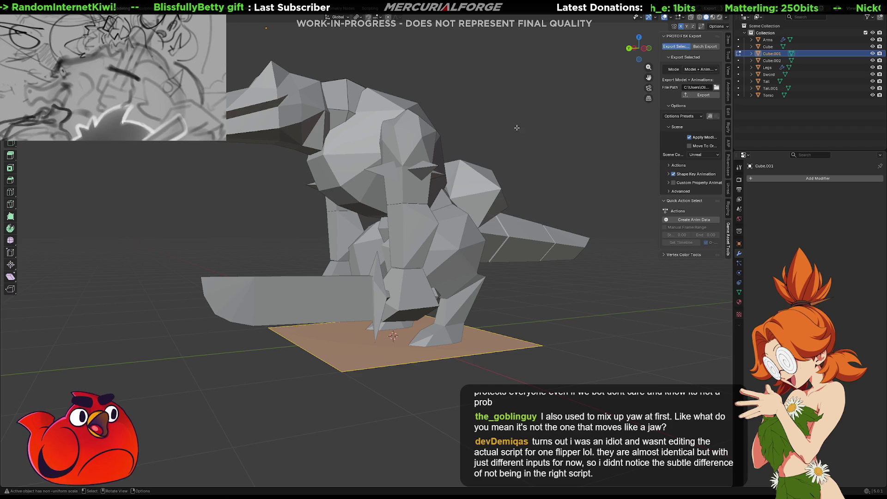
key("period")
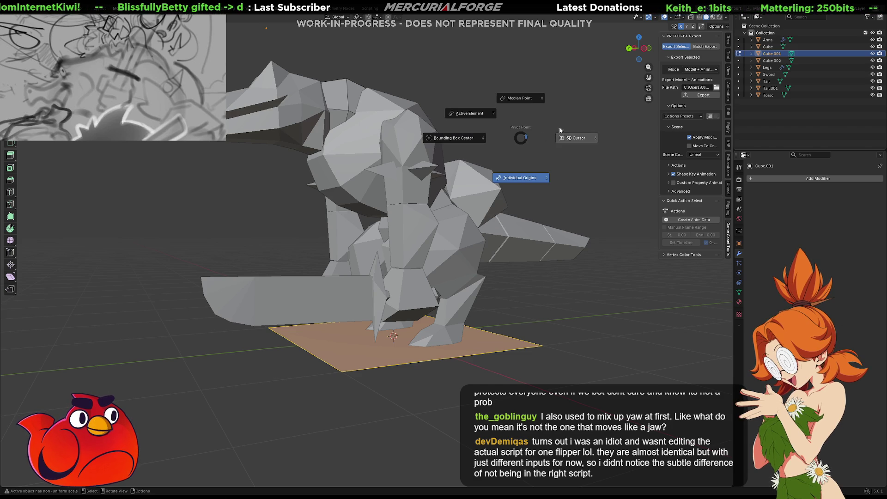
left_click(528, 98)
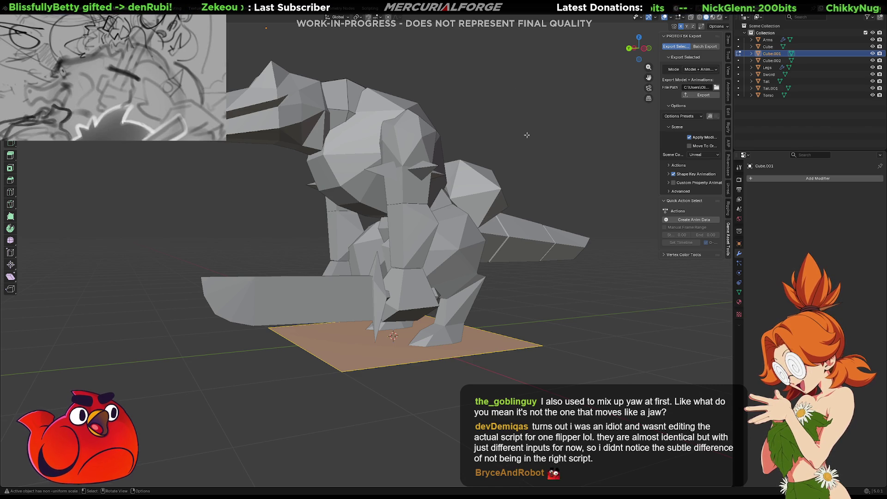
left_click_drag(516, 144, 550, 187)
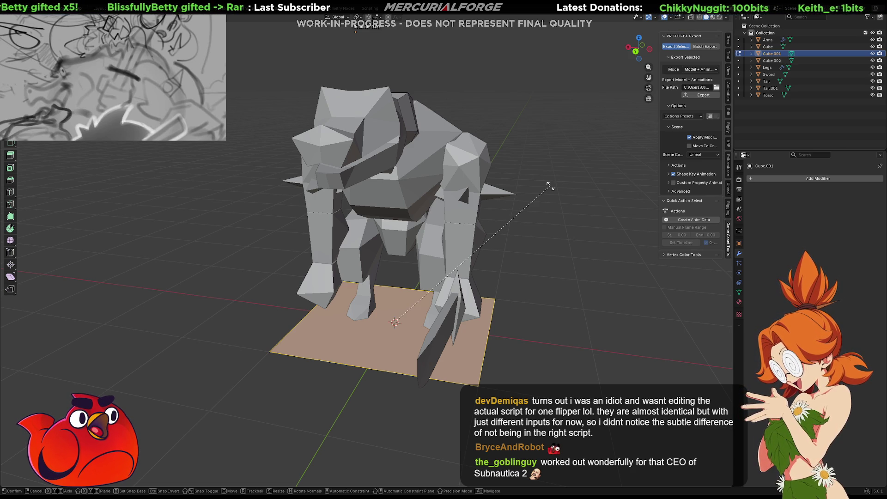
- Turn the ground plane 90° about Y as a trial, then undo it back to flat
key("r")
key("z")
key("y")
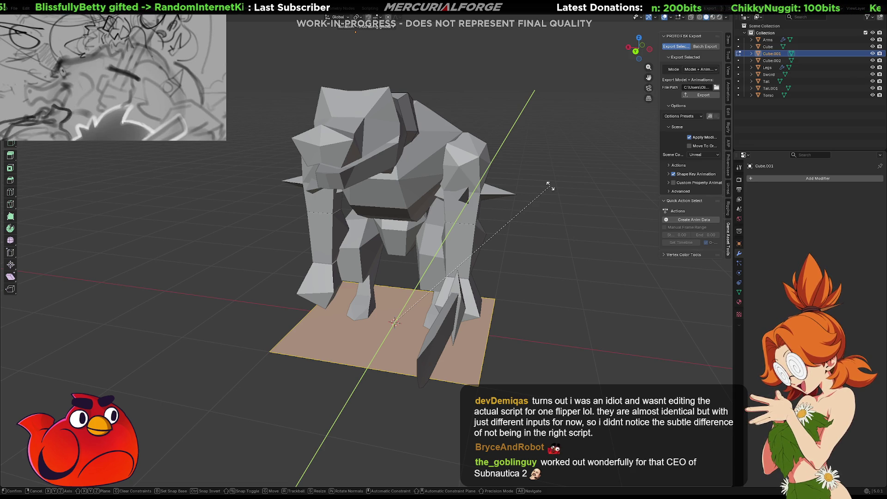
type("90")
key("Return")
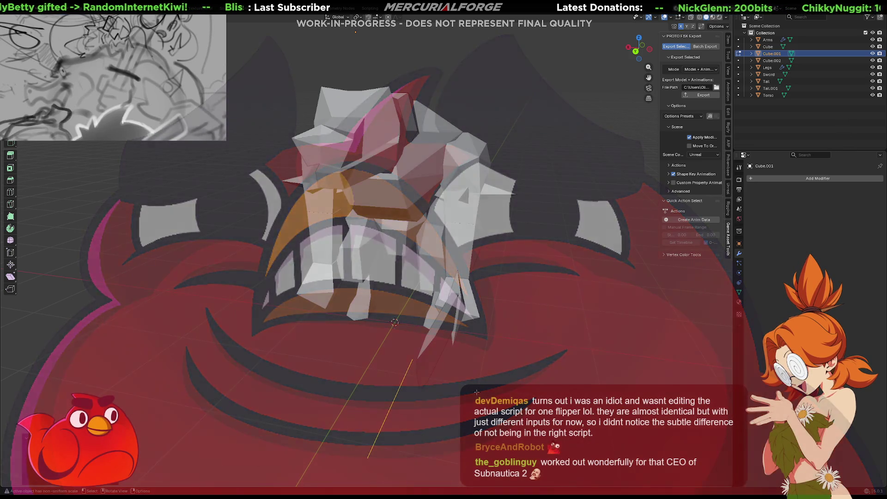
mouse_move(550, 186)
left_mouse_down()
mouse_move(510, 314)
mouse_move(462, 315)
left_mouse_up()
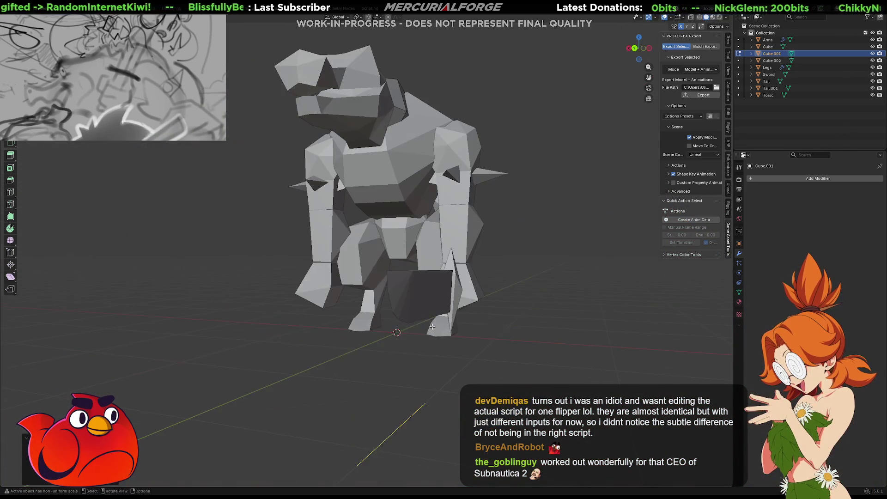
key("ctrl+z")
- Resize the ground plane so it lies flat beneath the creature's feet
key("r")
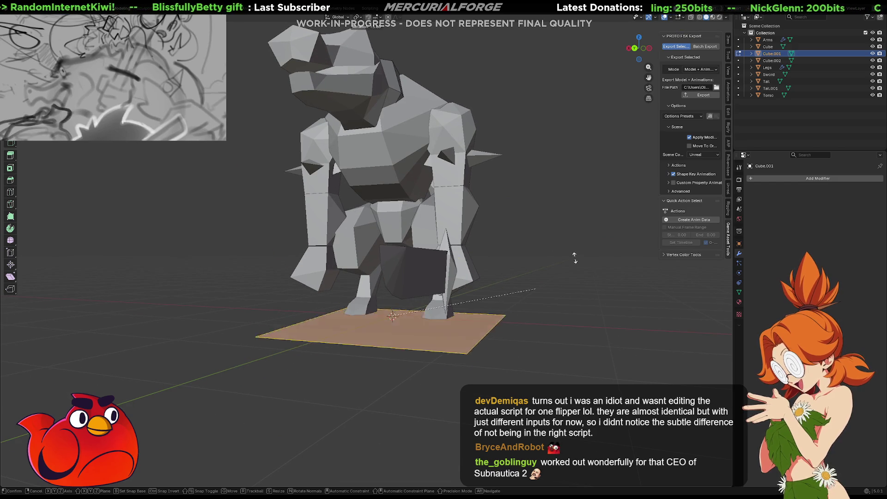
left_click(498, 293)
left_click_drag(458, 289, 464, 287)
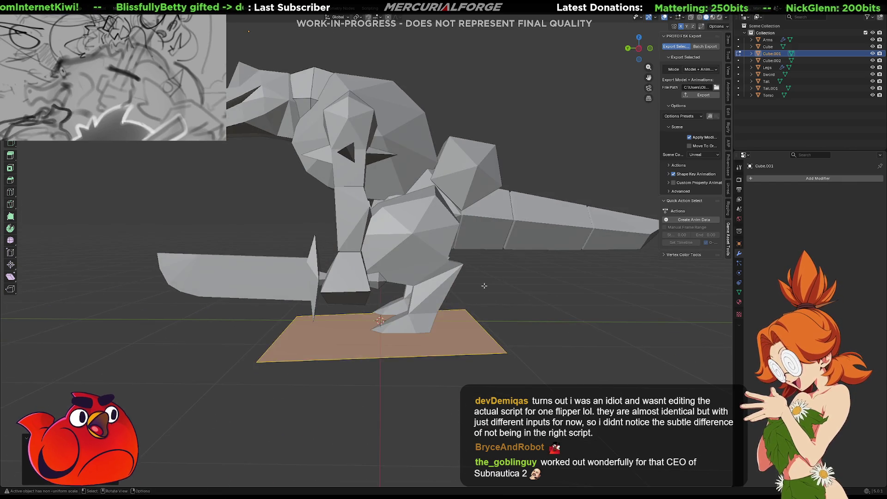
scroll(485, 285, "down", 10)
scroll(490, 284, "up", 5)
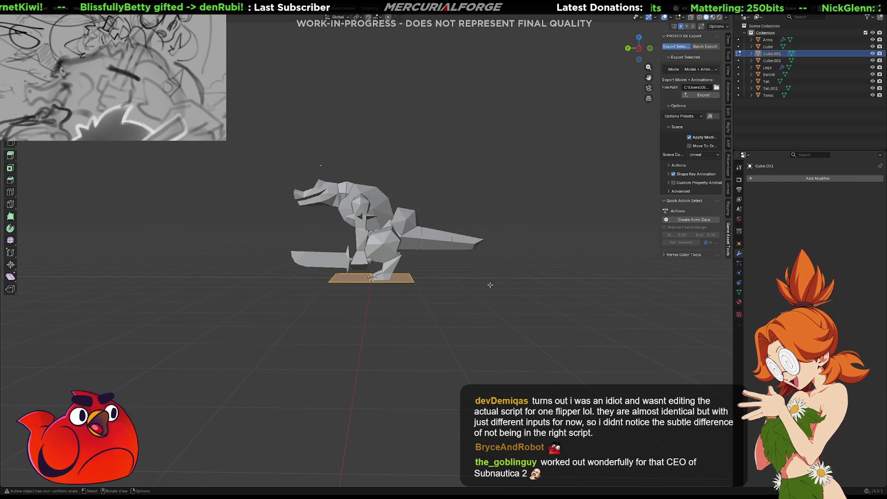
- Duplicate the plane and select the resulting Cube.003 object
key("shift+a")
key("Escape")
key("shift+d")
right_click(518, 257)
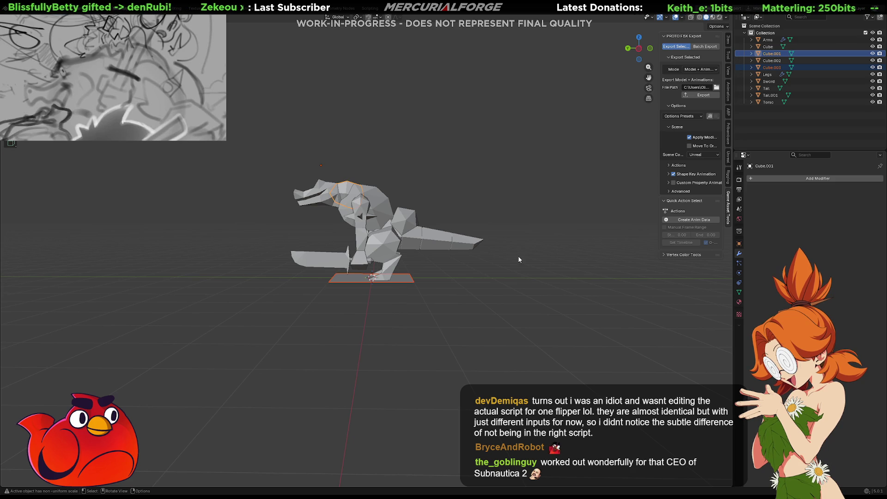
left_click(444, 293)
left_click(406, 278)
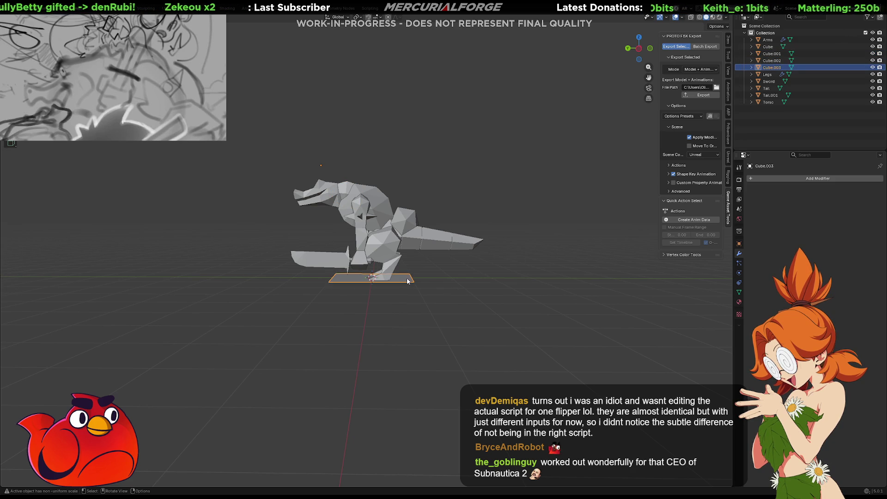
scroll(406, 278, "up", 5)
- Rotate Cube.003 by 90° about the Y axis so it stands upright
key("r")
right_click(448, 358)
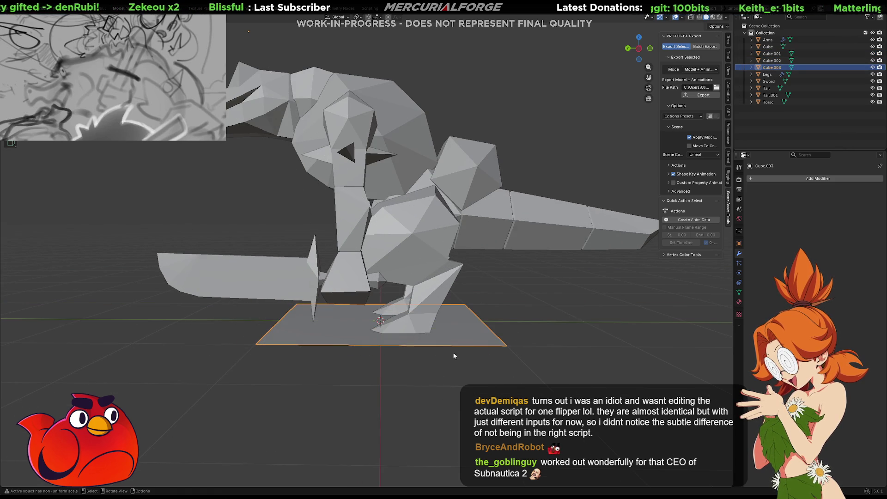
key("shift+a")
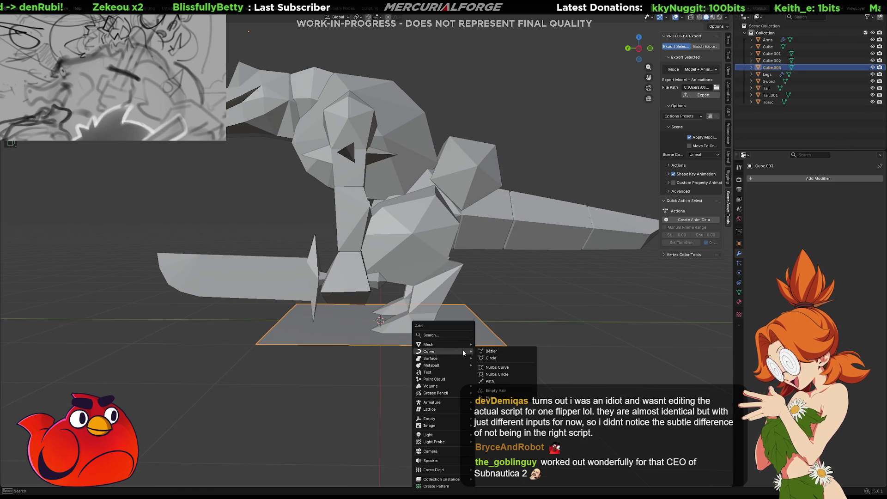
right_click(463, 353)
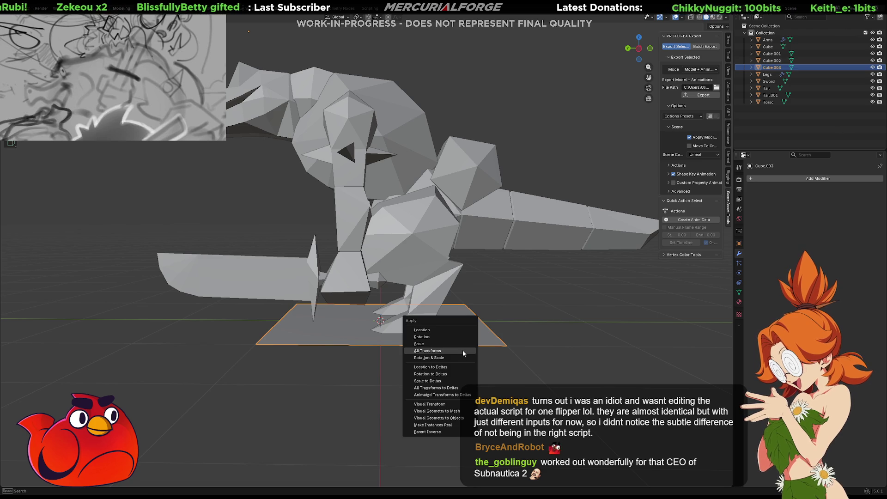
key("Escape")
key("r")
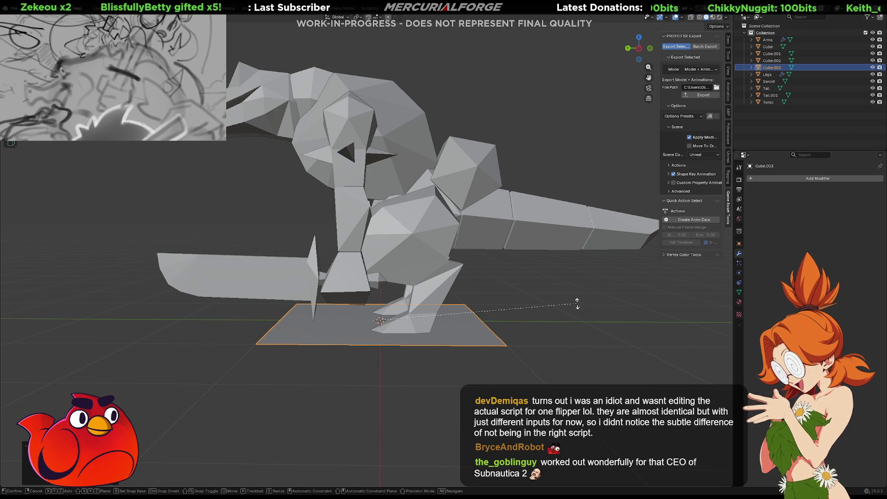
type("y")
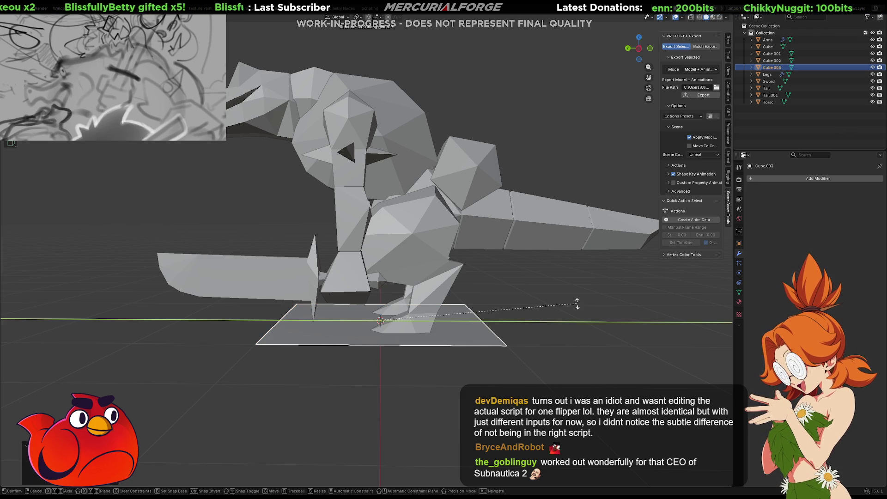
type("90")
key("Return")
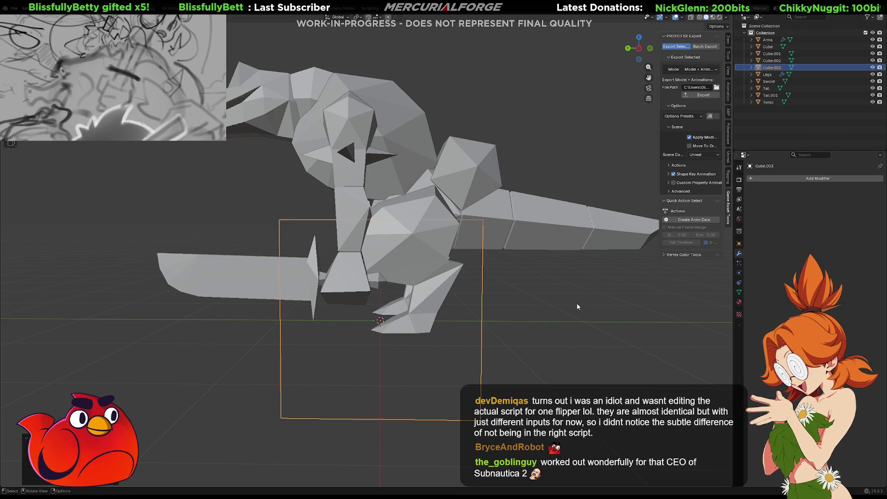
- Shrink the upright plane and raise it toward the creature's neck
mouse_move(554, 287)
left_mouse_down()
mouse_move(564, 317)
mouse_move(575, 317)
left_mouse_up()
key("g")
key("shift+x")
key("s")
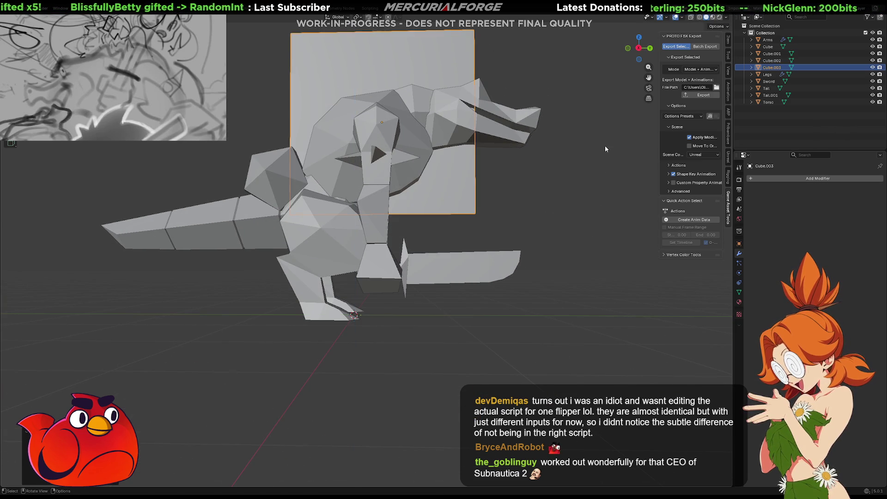
left_click(433, 224)
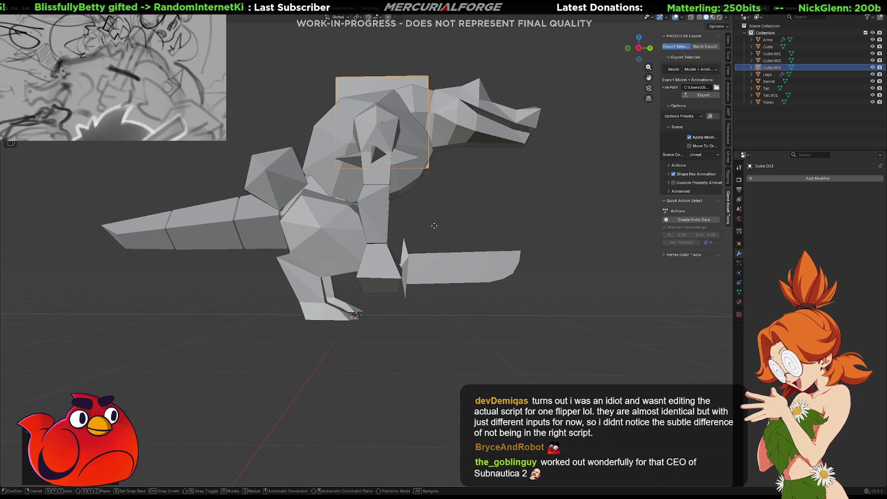
key("g")
left_click(439, 199)
scroll(437, 196, "up", 5)
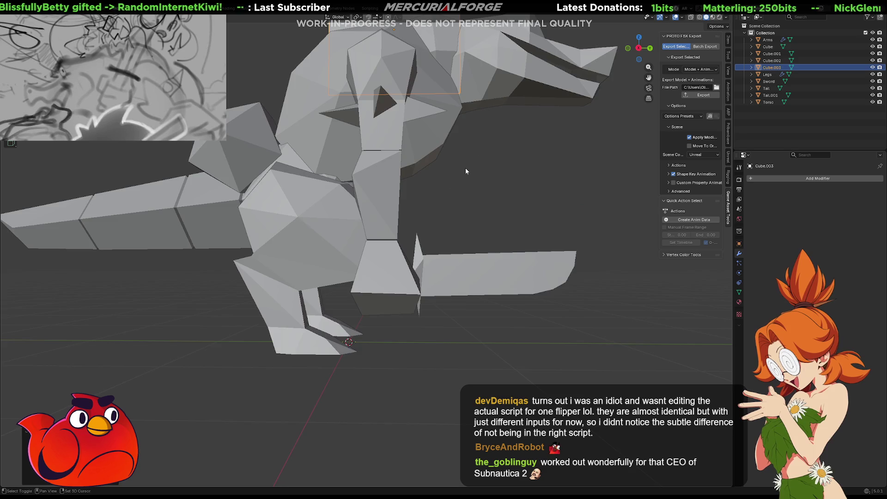
- Tilt the plane about the X axis, then begin stretching it along Y
key("s")
key("r")
key("x")
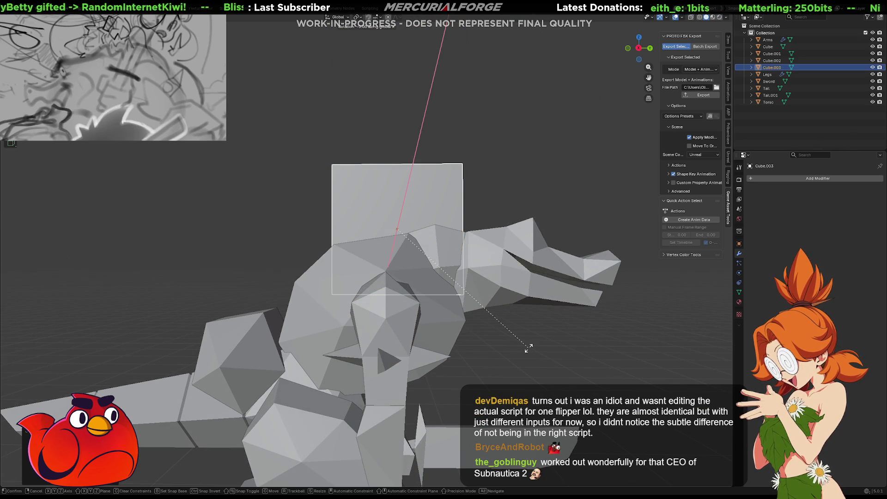
left_click(530, 318)
key("s")
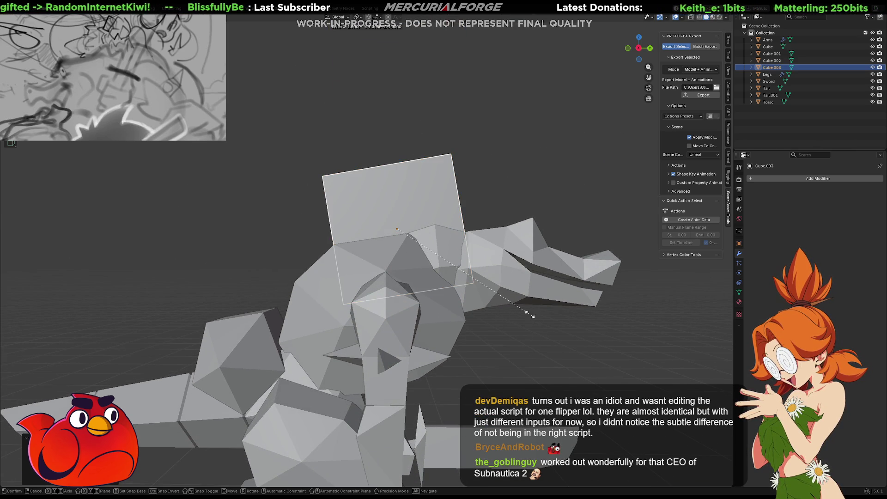
key("z")
key("z")
key("y")
key("y")
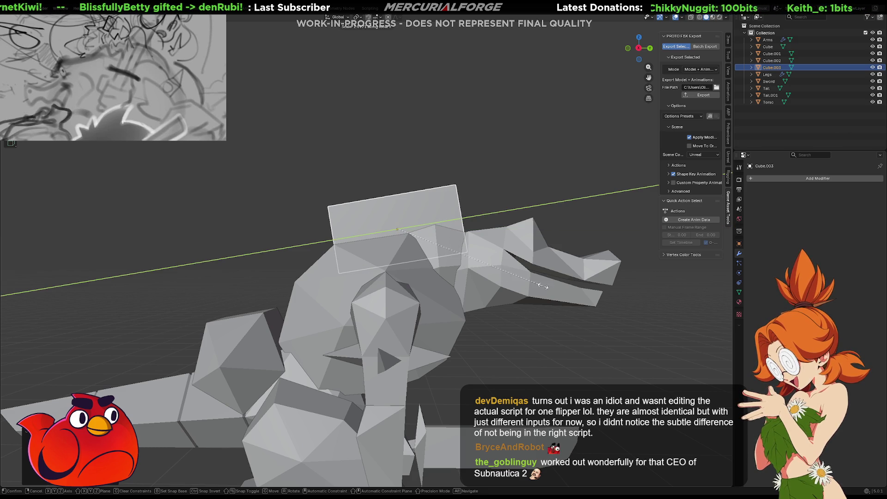
- Adjust the plane's width along the Y axis to fit across the creature's back
left_click(471, 225)
mouse_move(471, 225)
left_mouse_down()
mouse_move(479, 272)
mouse_move(624, 244)
mouse_move(471, 229)
left_mouse_up()
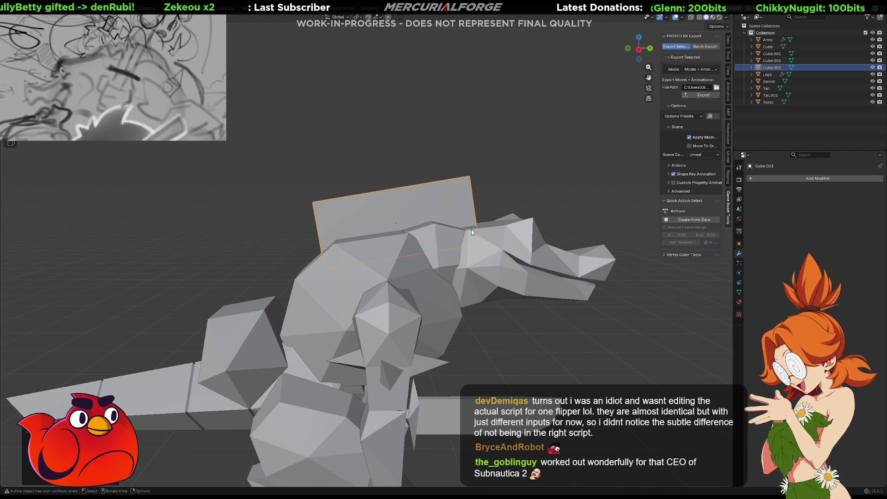
key("g")
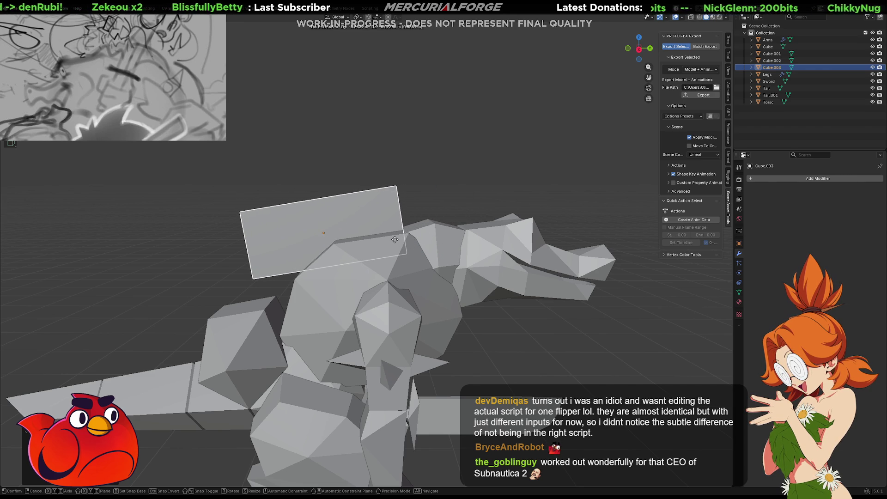
key("s")
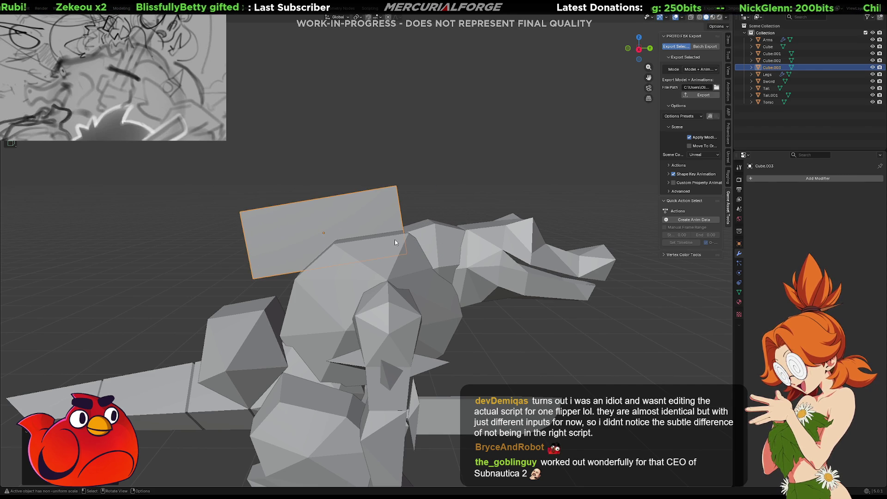
key("z")
key("x")
key("y")
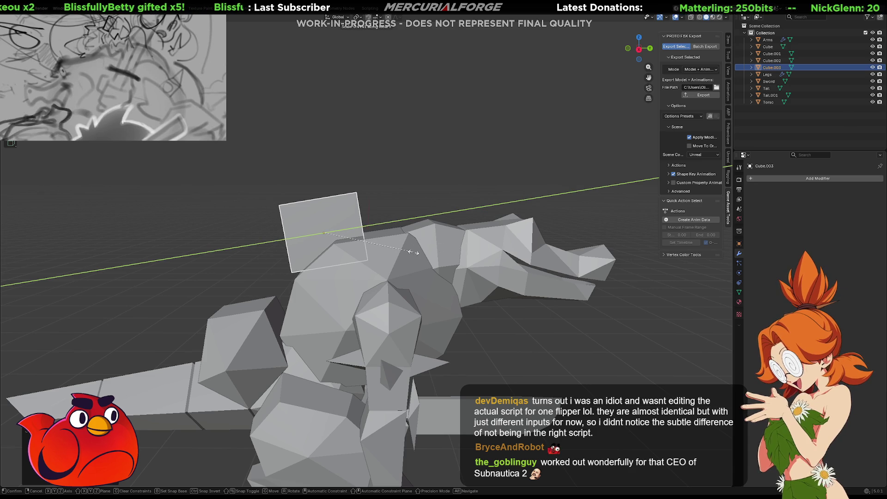
key("y")
key("g")
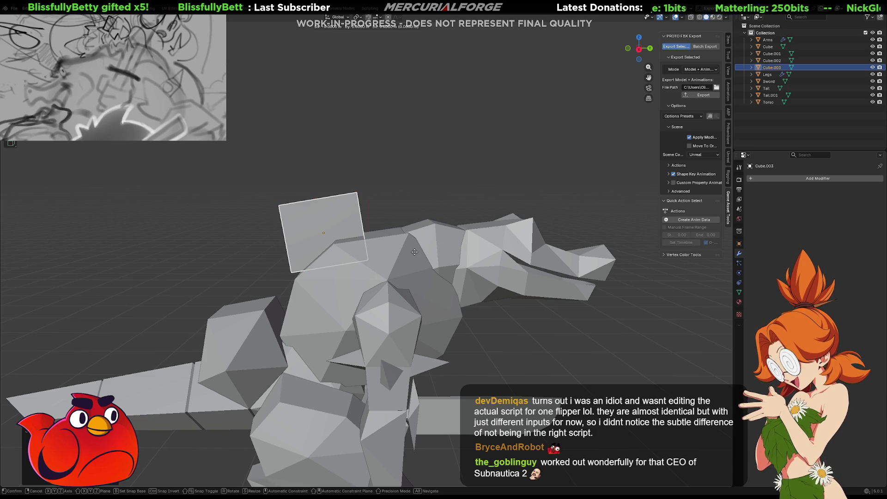
key("s")
key("z")
key("y")
left_click(421, 251)
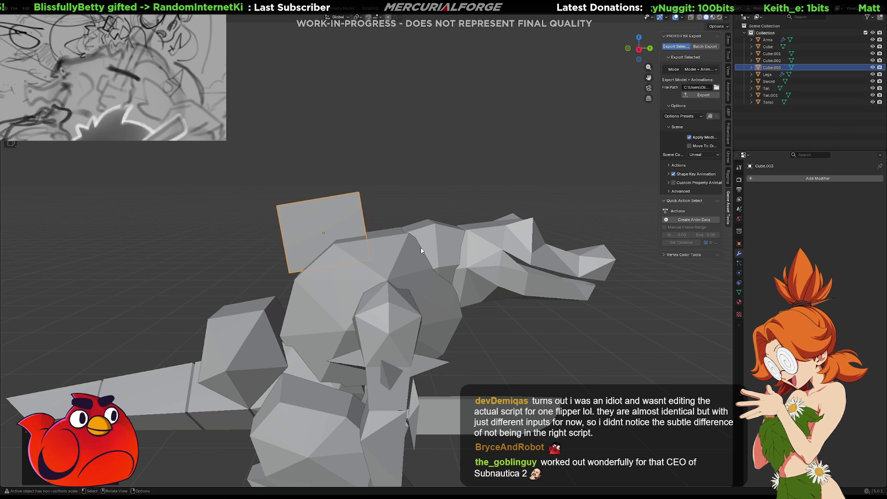
- Slide the plane along Y to its spot on the back behind the head
key("g")
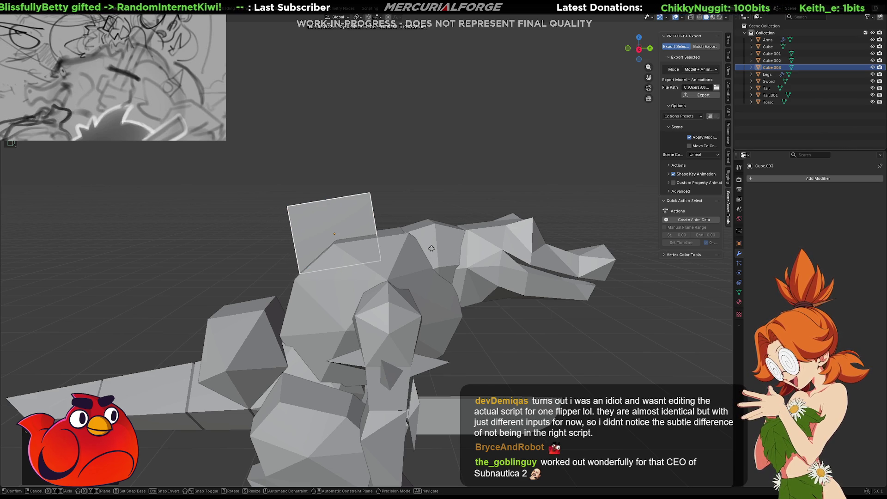
key("x")
key("x")
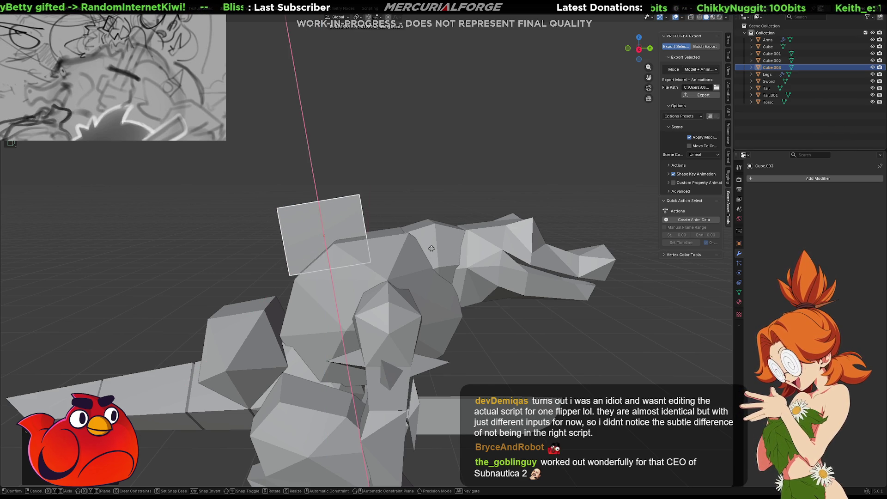
key("y")
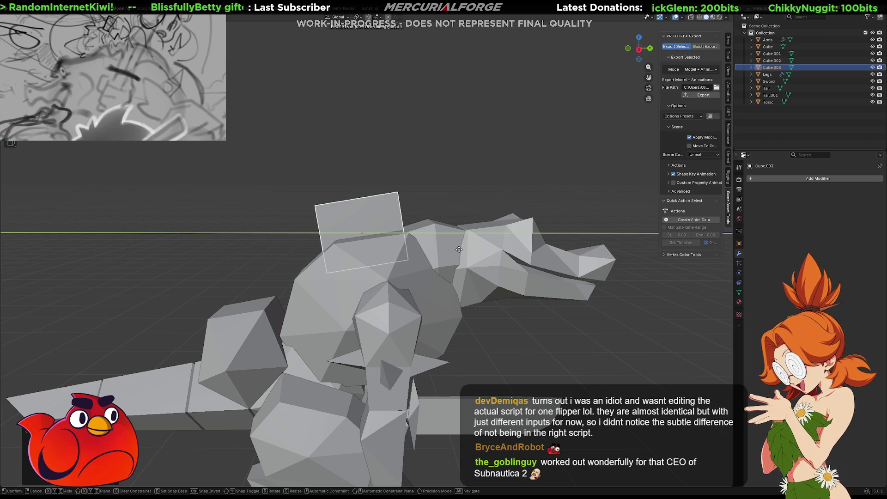
left_click(461, 247)
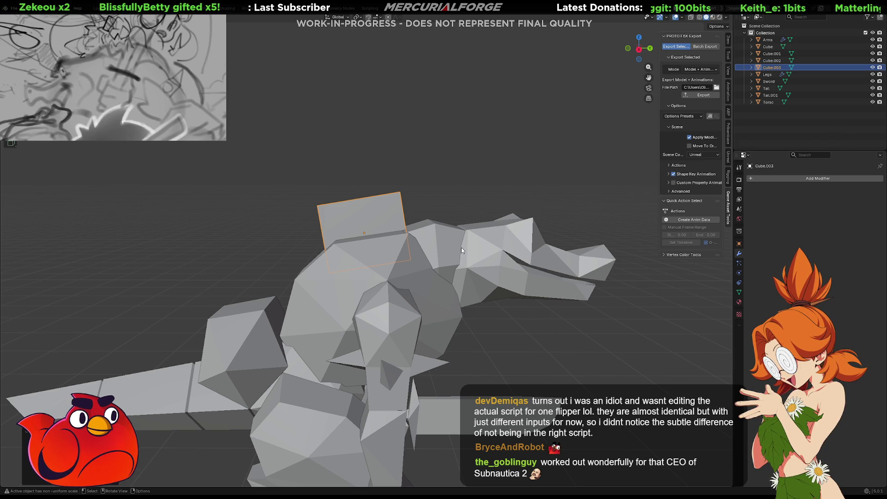
scroll(412, 227, "up", 3)
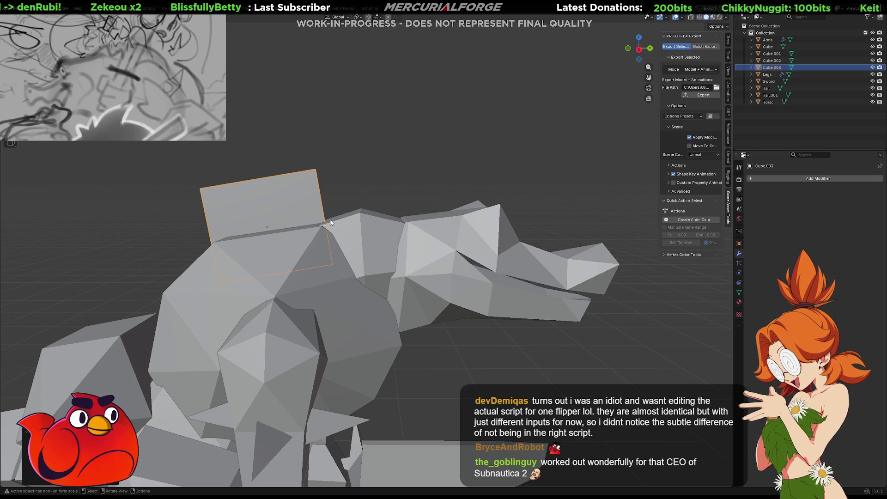
key("g")
key("Escape")
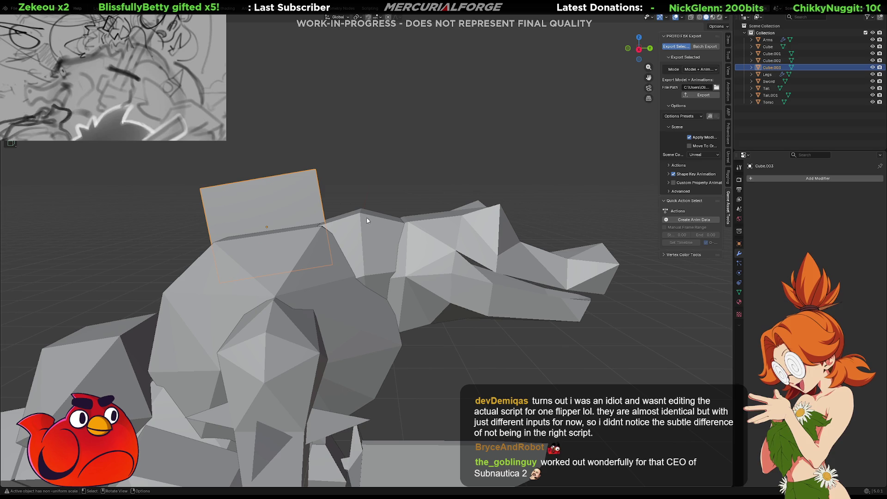
key("g")
key("shift+z")
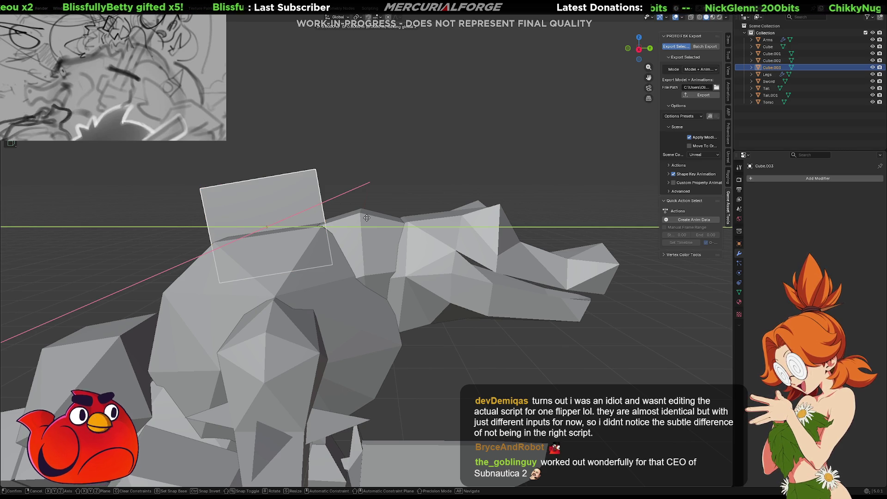
key("Escape")
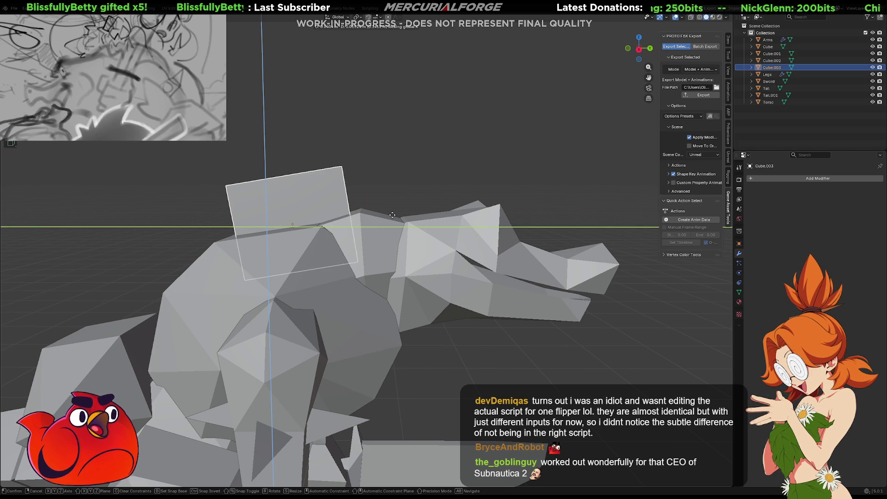
- Duplicate the plate as Cube.004, tilt it about X and narrow it along X
key("shift+d")
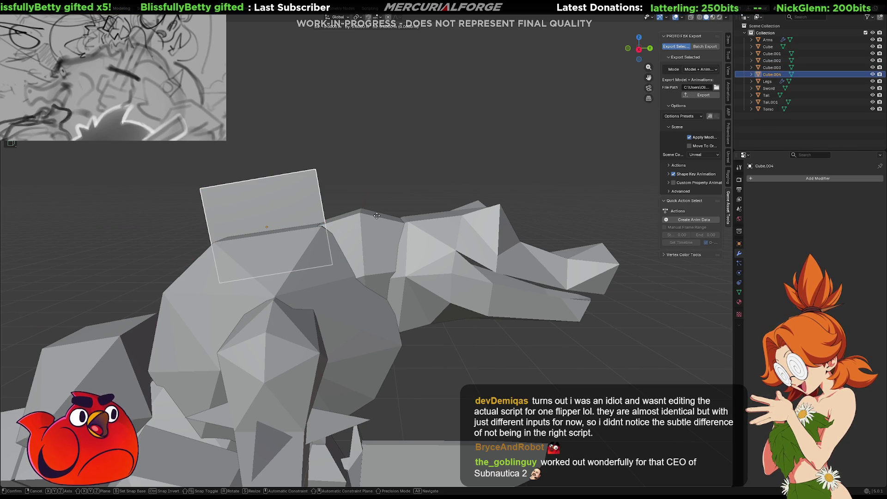
key("shift+x")
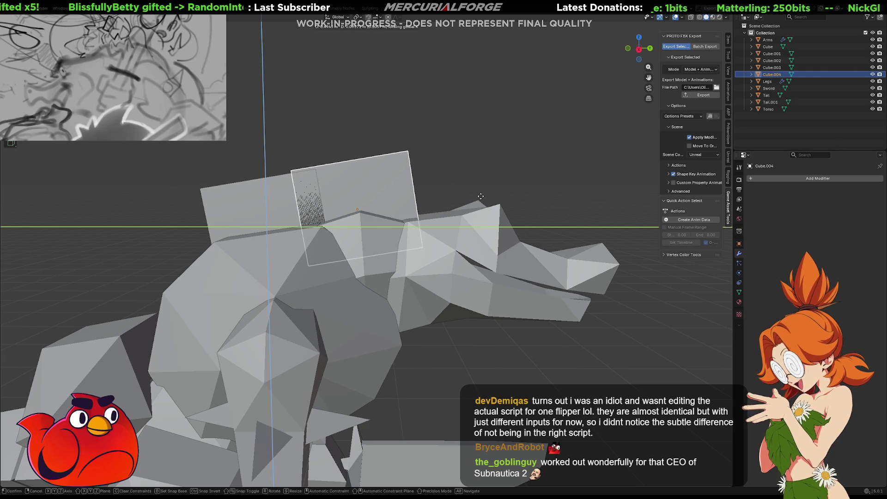
key("r")
key("x")
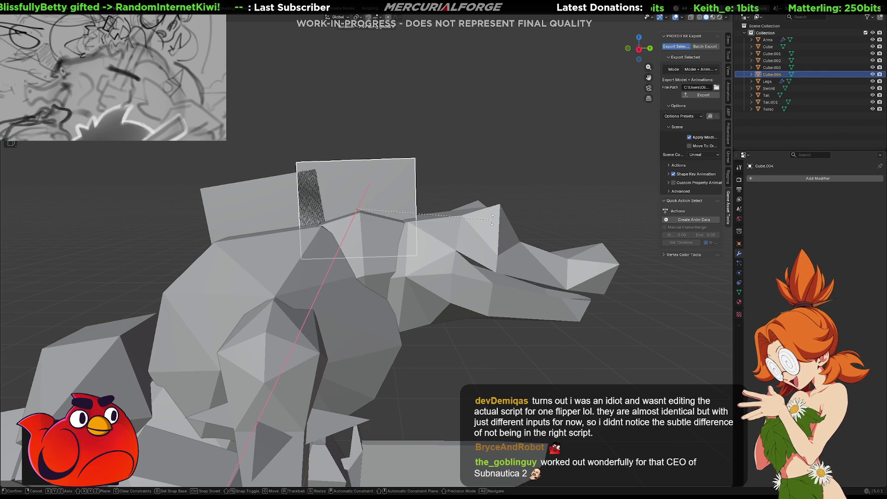
left_click(490, 221)
key("s")
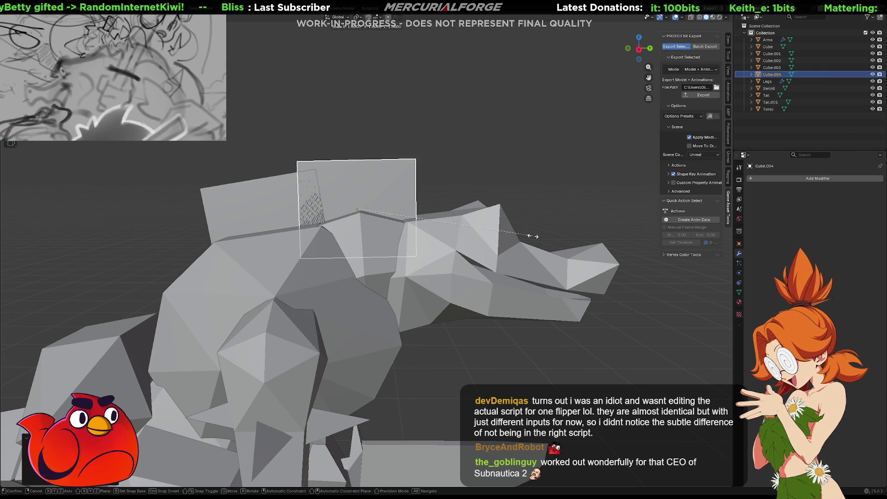
key("x")
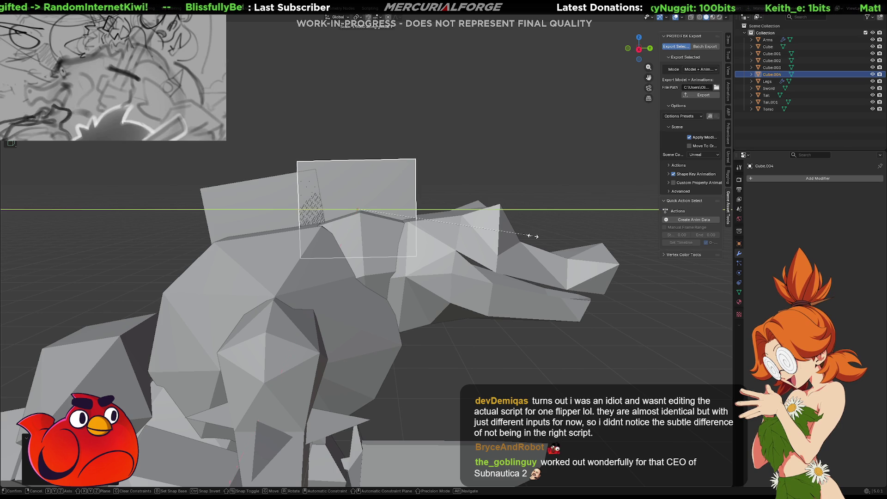
left_click(472, 230)
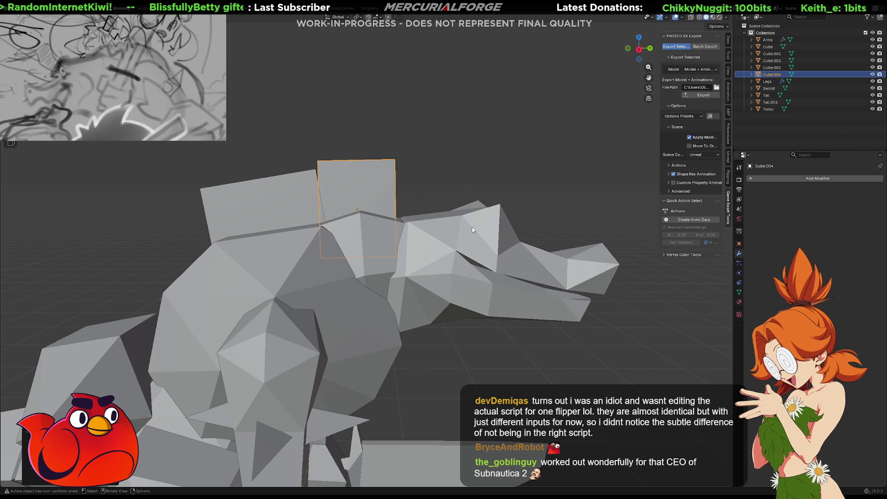
- Slide Cube.004 along Y, then lower the left plate Cube.003 along Z
key("g")
key("y")
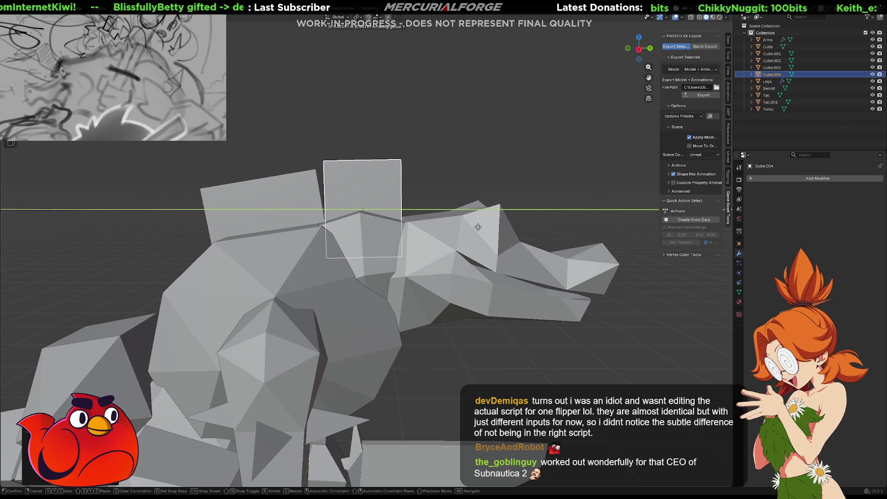
left_click(477, 227)
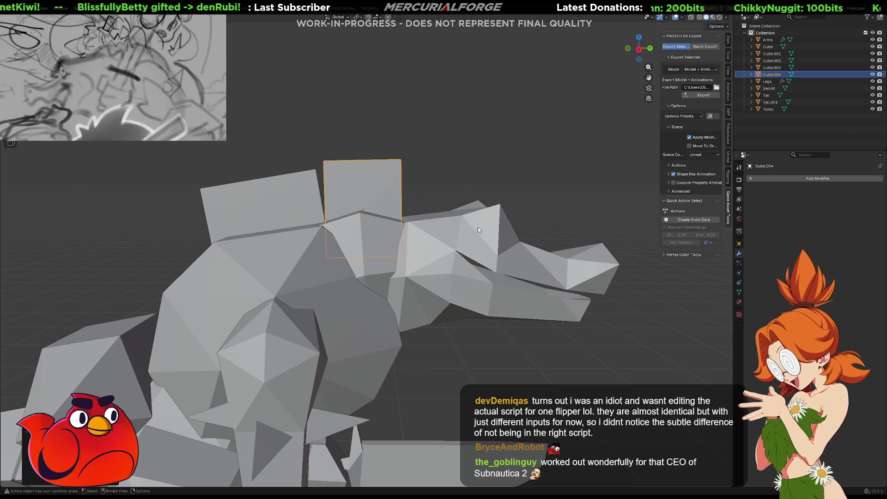
left_click(283, 197)
key("g")
key("z")
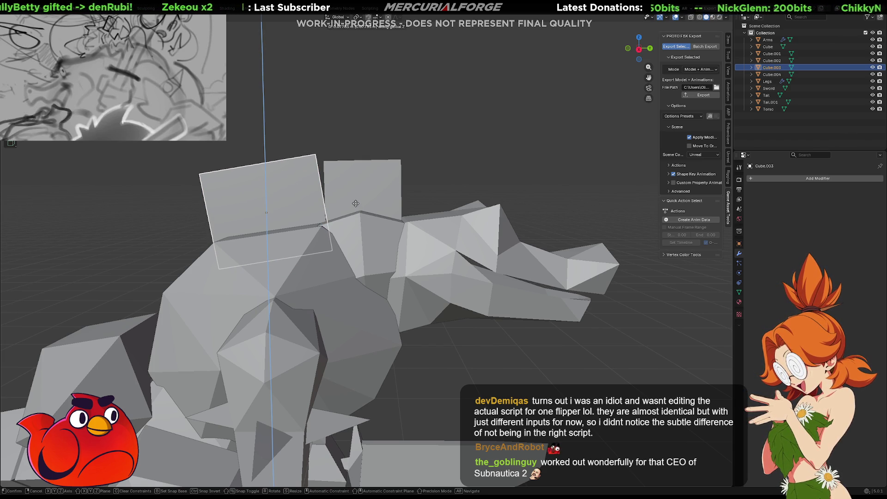
key("Escape")
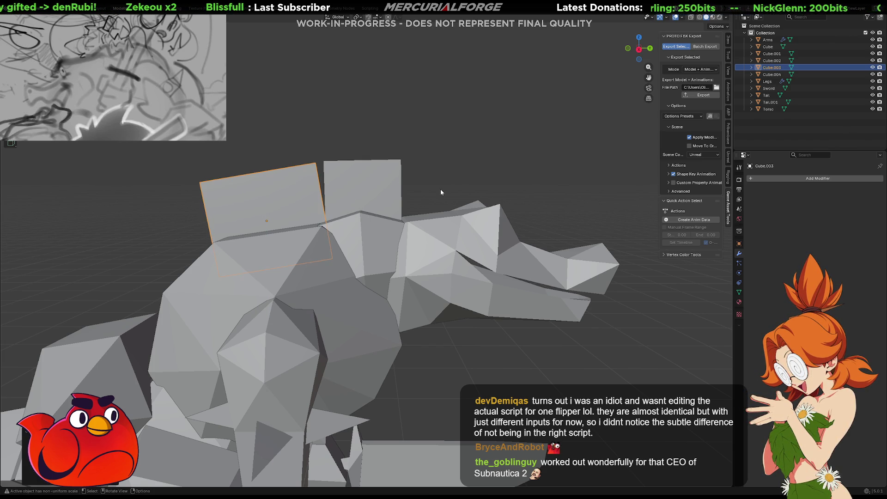
left_click(357, 187)
left_click(297, 192, "shift")
left_click_drag(291, 198, 335, 213)
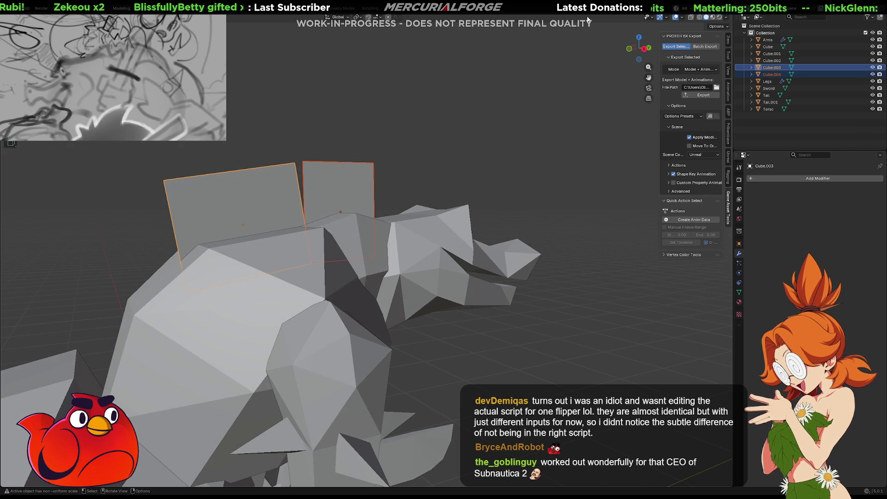
left_click(674, 17)
left_click(681, 17)
left_click(677, 17)
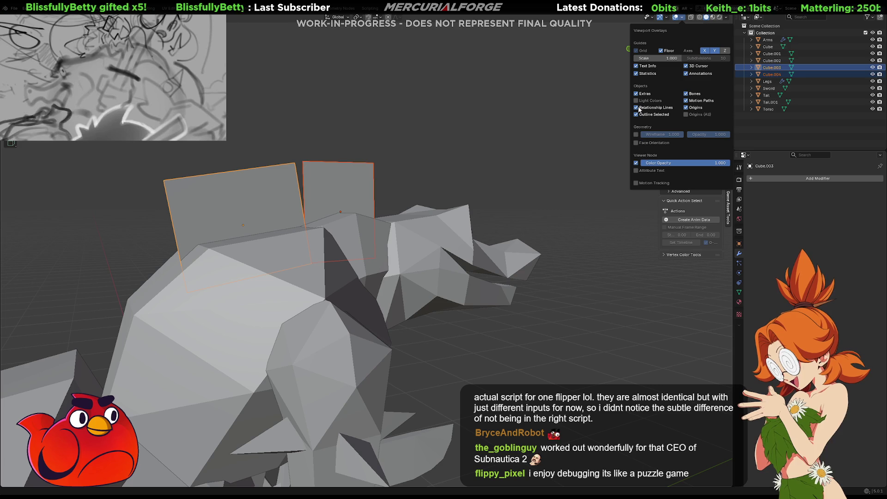
left_click(646, 18)
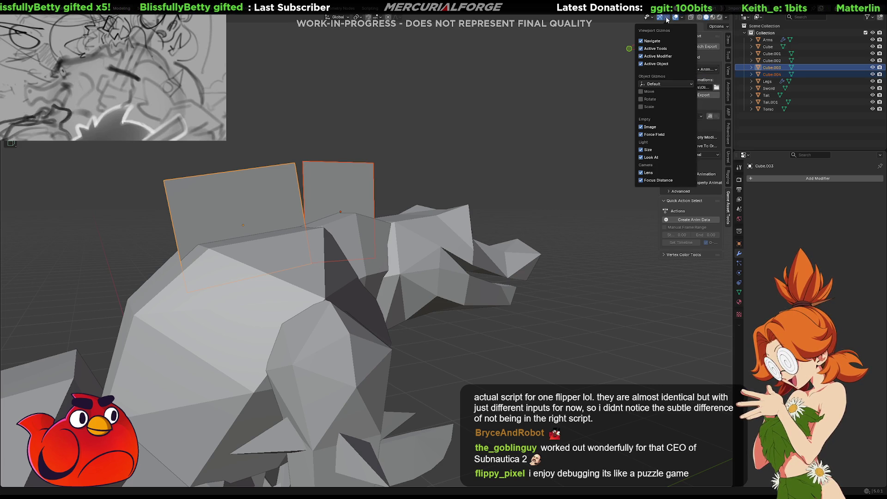
mouse_move(682, 18)
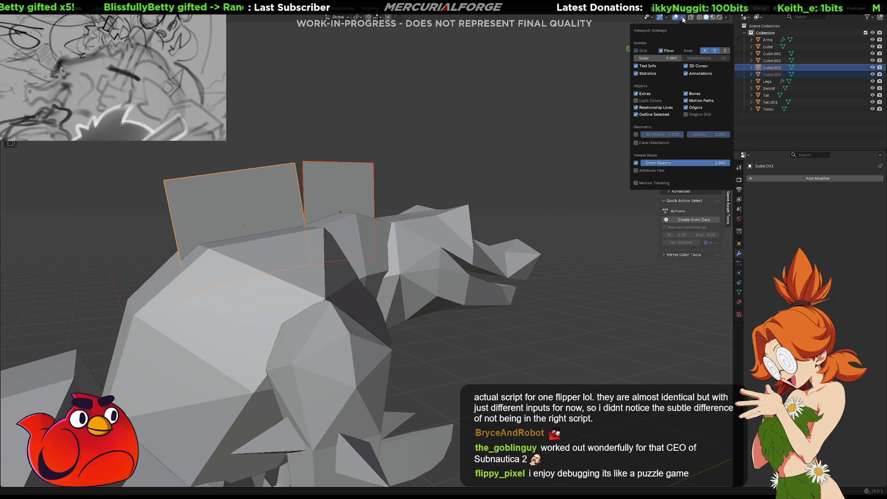
left_click(726, 17)
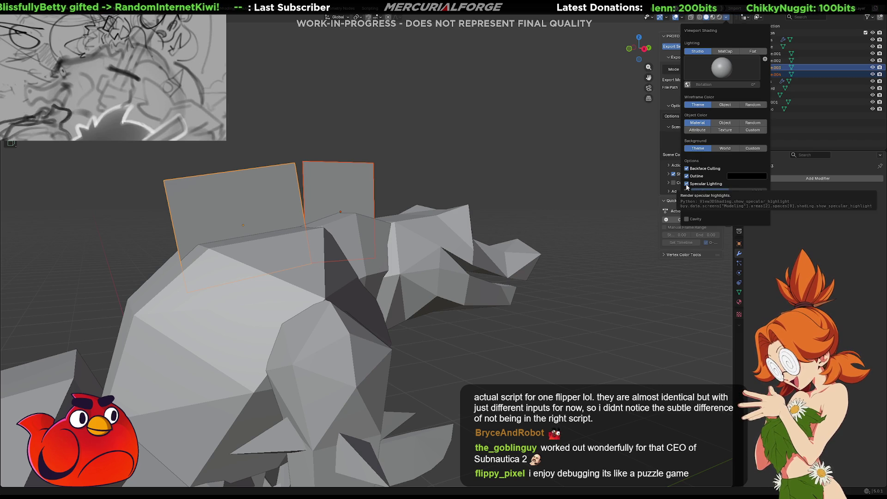
left_click(438, 162)
mouse_move(530, 177)
left_mouse_down()
mouse_move(500, 174)
mouse_move(525, 232)
mouse_move(535, 134)
mouse_move(537, 192)
mouse_move(547, 134)
mouse_move(422, 150)
mouse_move(396, 143)
mouse_move(406, 134)
left_mouse_up()
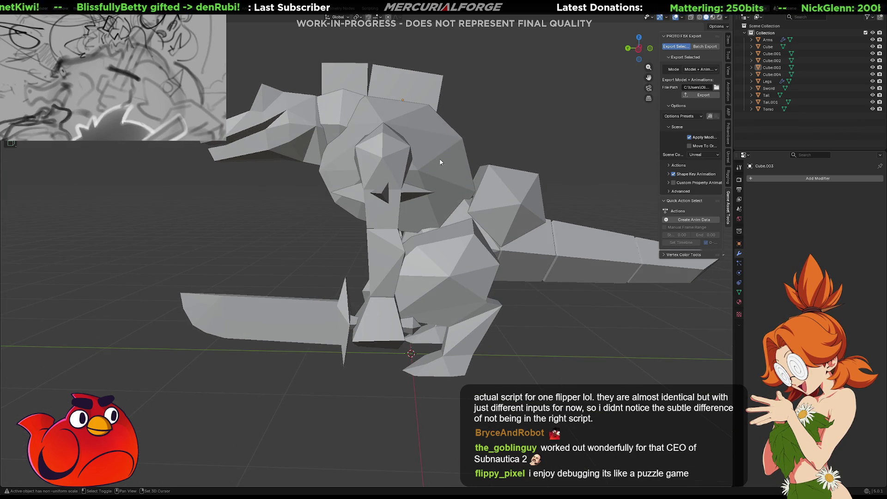
scroll(398, 154, "up", 4)
scroll(389, 215, "up", 3)
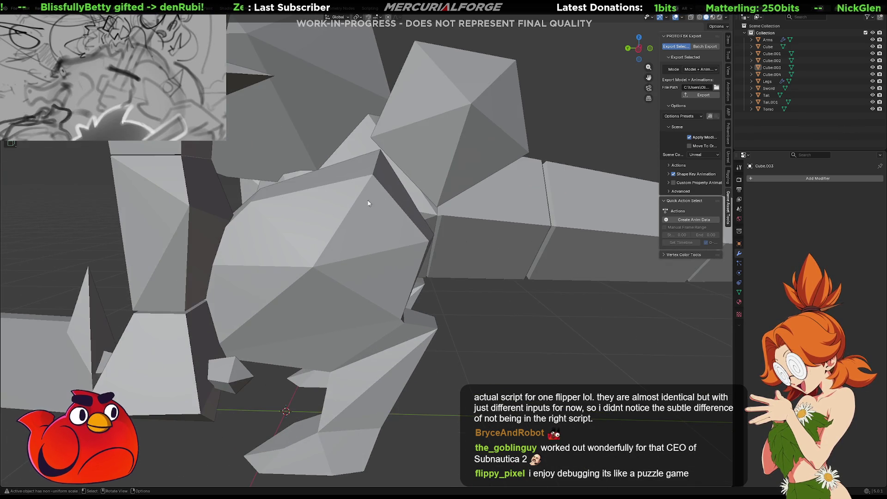
left_click(392, 210)
scroll(392, 210, "up", 2)
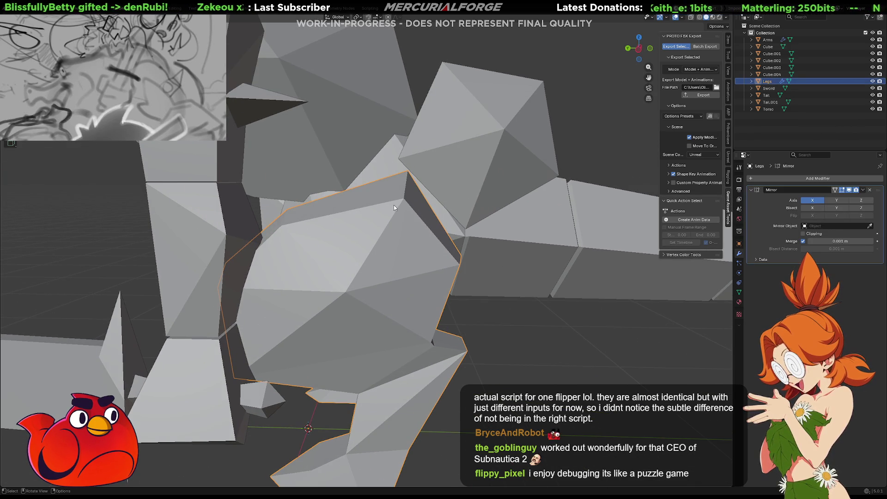
key("Tab")
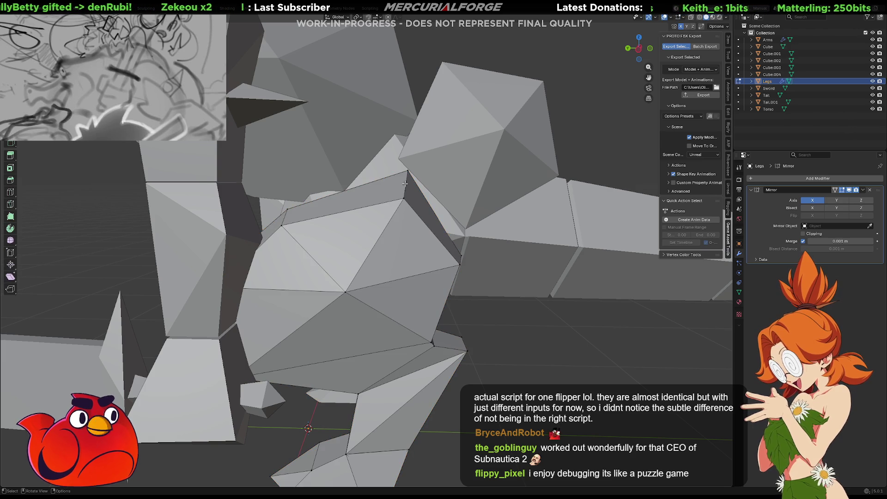
left_click(407, 170)
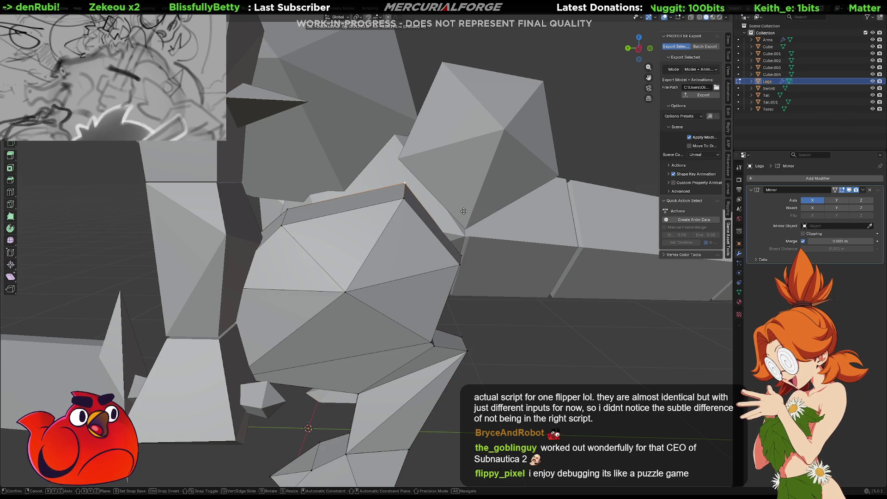
scroll(386, 186, "down", 5)
mouse_move(386, 187)
left_mouse_down()
mouse_move(455, 182)
mouse_move(166, 173)
mouse_move(333, 168)
mouse_move(144, 199)
mouse_move(384, 185)
mouse_move(474, 201)
mouse_move(392, 214)
mouse_move(428, 203)
left_mouse_up()
scroll(384, 185, "down", 8)
key("ctrl+Tab")
scroll(443, 221, "up", 5)
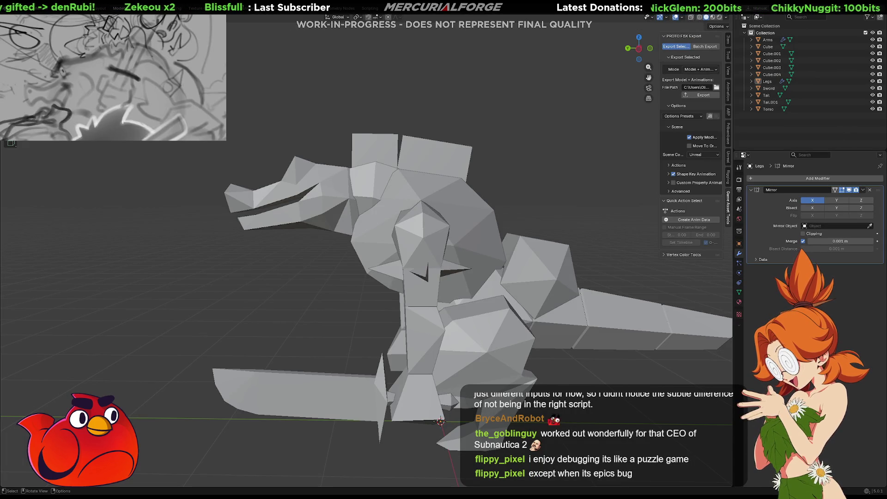
scroll(391, 214, "up", 3)
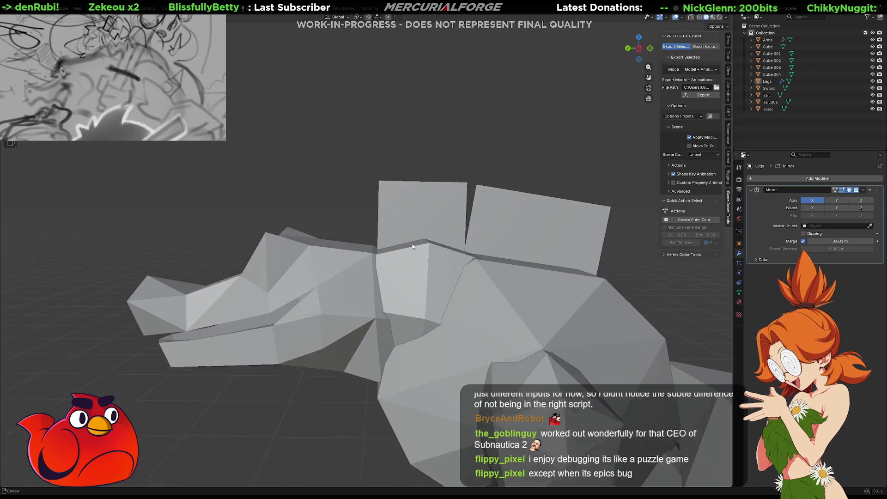
- Select the head mesh Cube.002 and enter Edit Mode on it
left_click(415, 212)
mouse_move(415, 212)
left_mouse_down()
mouse_move(411, 192)
mouse_move(436, 204)
mouse_move(439, 195)
left_mouse_up()
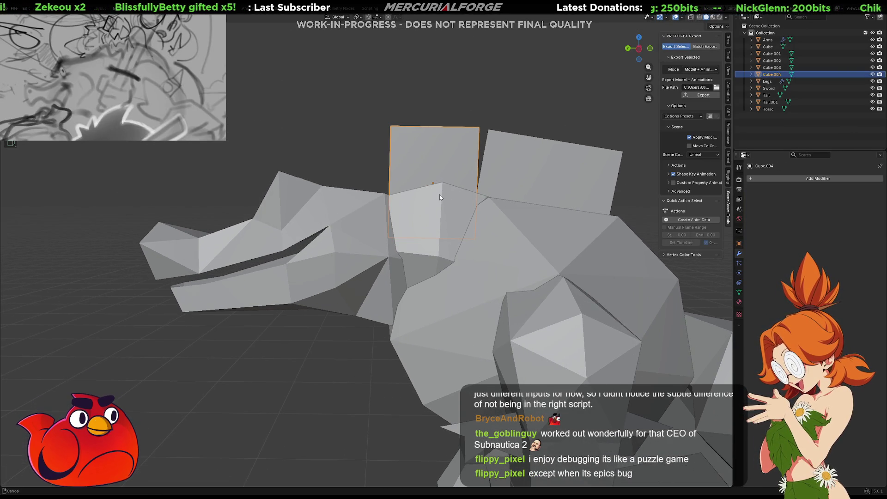
left_click(361, 204)
mouse_move(364, 201)
left_mouse_down()
mouse_move(362, 214)
mouse_move(365, 202)
mouse_move(380, 200)
left_mouse_up()
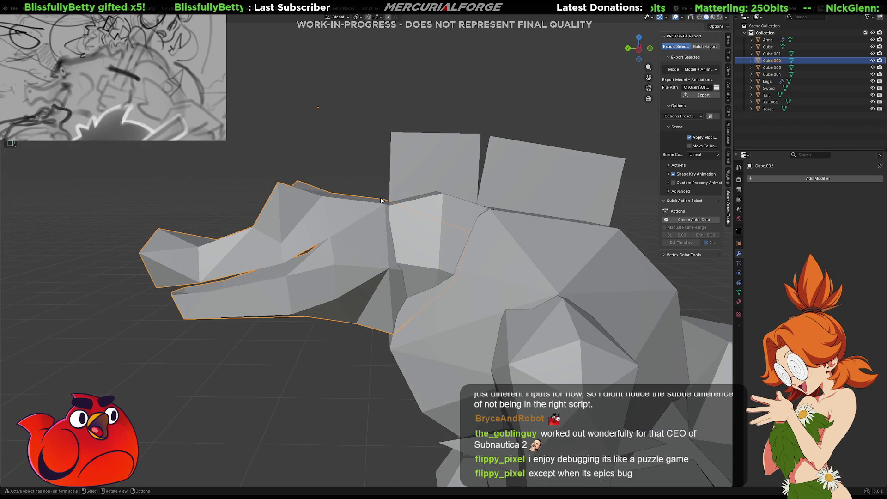
mouse_move(393, 201)
left_mouse_down()
mouse_move(399, 204)
mouse_move(370, 241)
mouse_move(369, 290)
mouse_move(370, 225)
left_mouse_up()
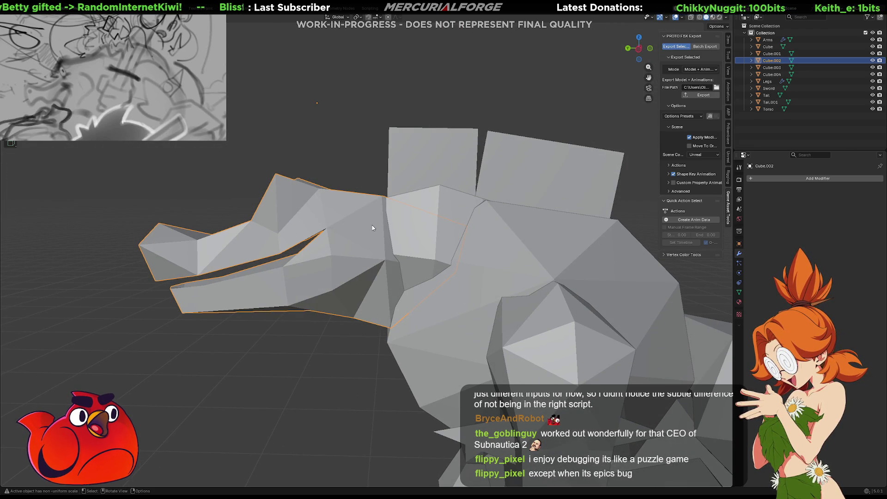
key("Tab")
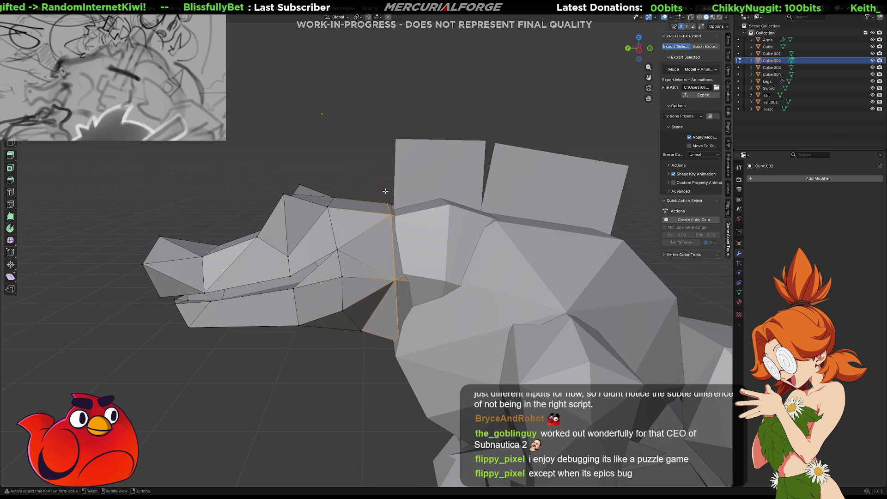
- Isolate the head in local view and raise its rear vertex along Z
left_click_drag(382, 207, 396, 226)
key("g")
key("z")
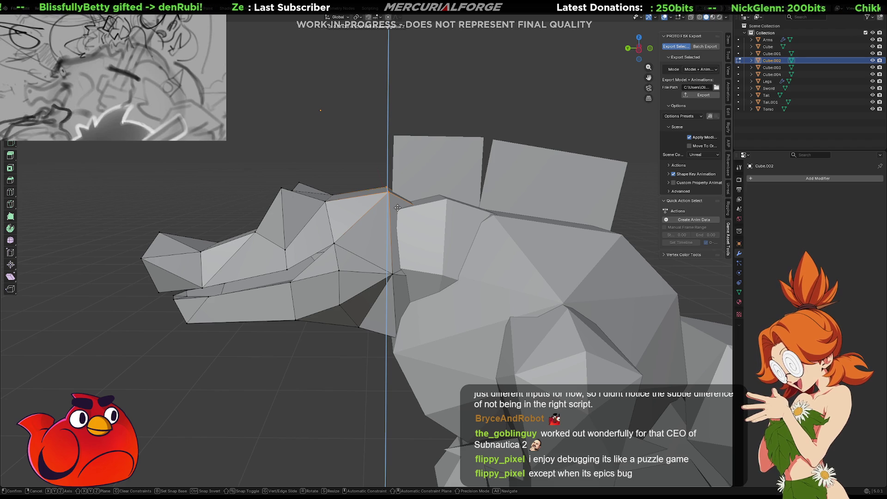
right_click(398, 208)
key("KP_Divide")
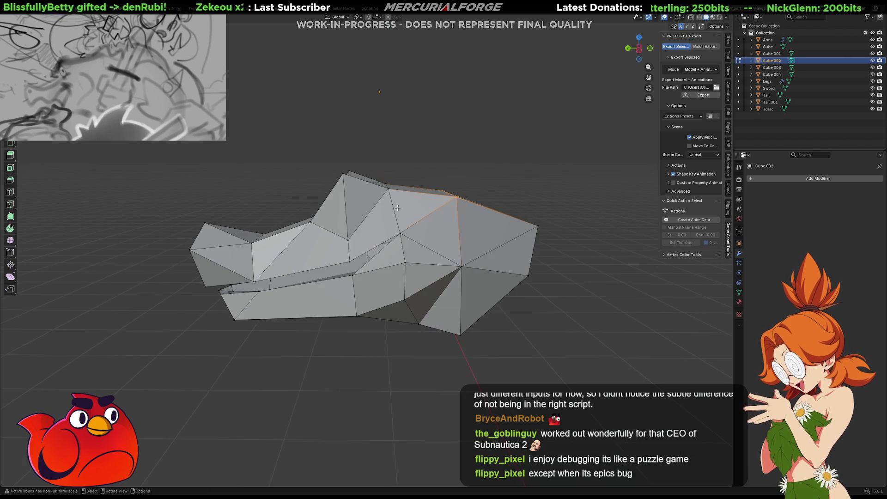
left_click_drag(477, 207, 339, 180)
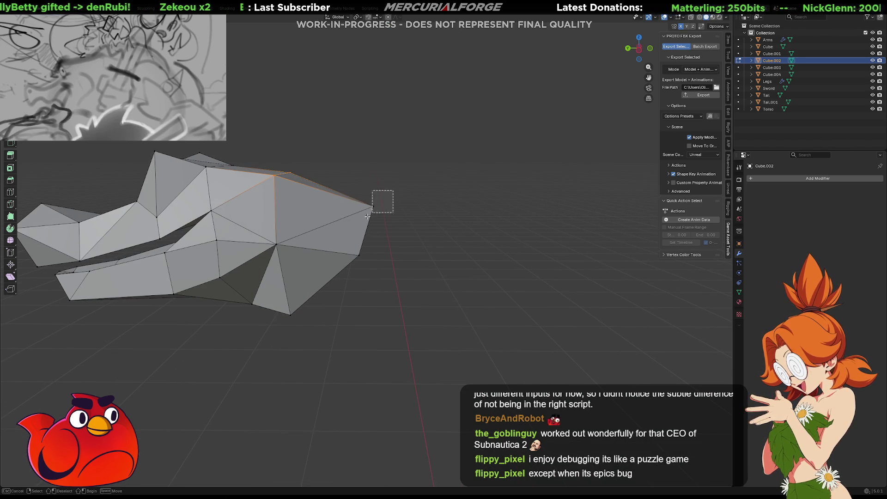
left_click(394, 214)
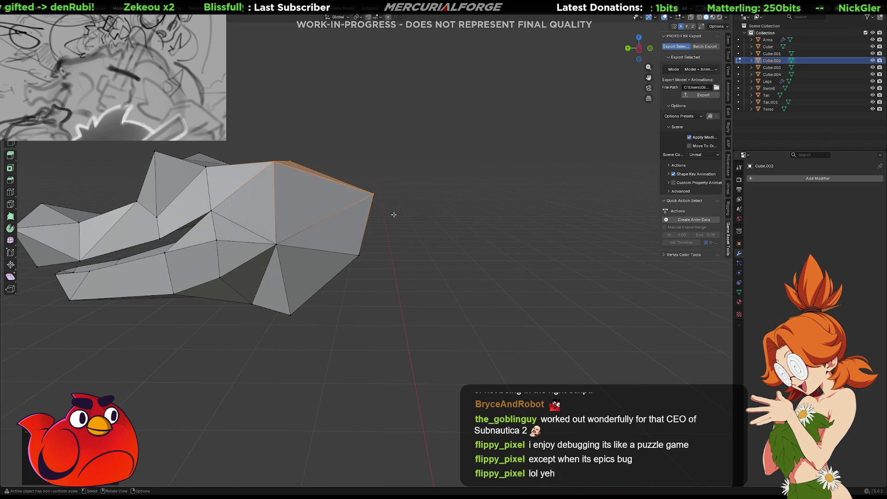
key("g")
key("z")
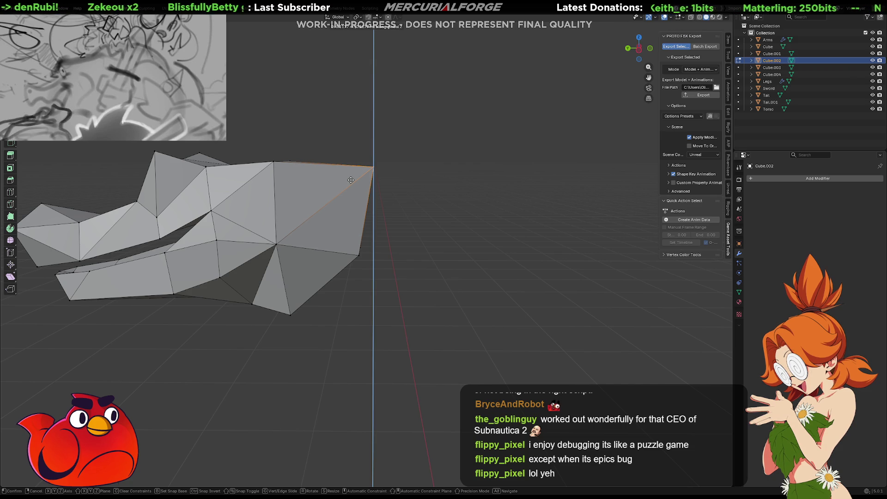
left_click(351, 179)
- Return from local view, fine-tune the vertex, and inspect the head-body joint
key("KP_Divide")
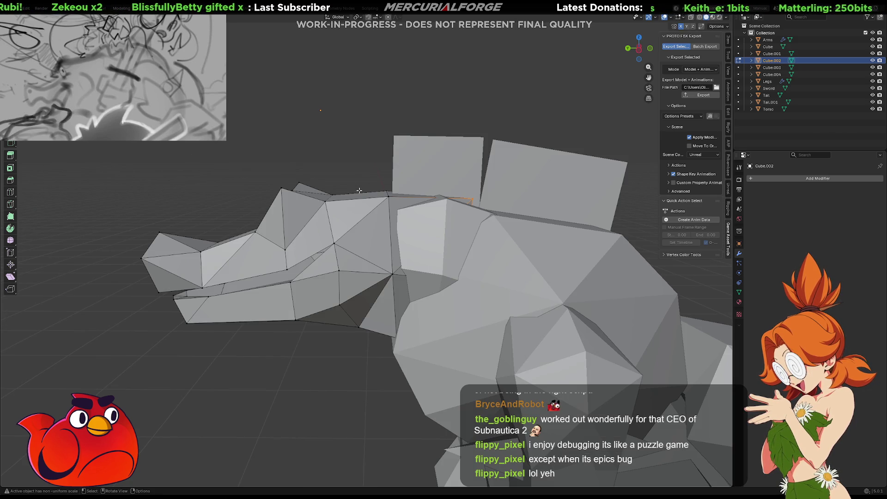
key("g")
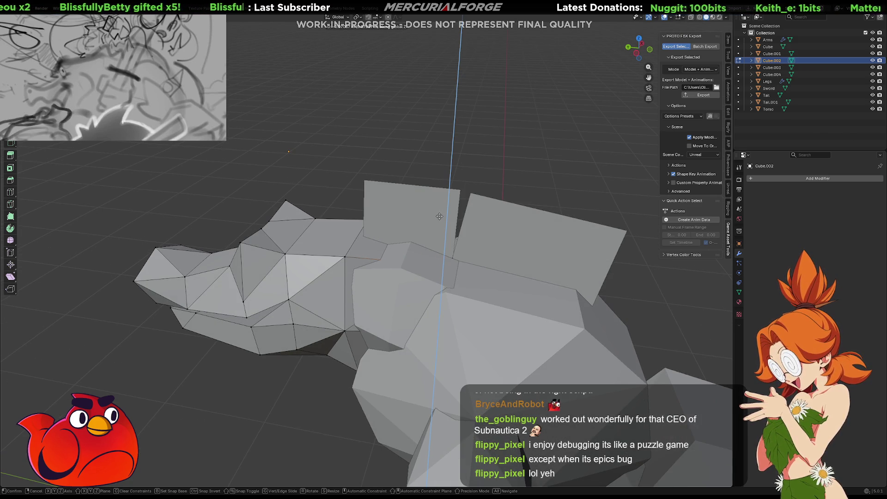
left_click(439, 216)
mouse_move(411, 232)
left_mouse_down()
mouse_move(418, 215)
mouse_move(407, 303)
mouse_move(592, 218)
mouse_move(415, 210)
mouse_move(383, 255)
left_mouse_up()
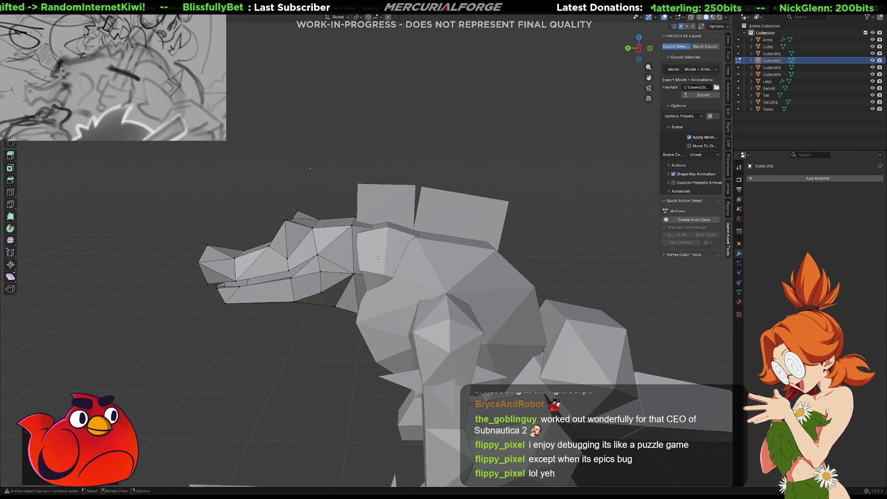
mouse_move(374, 257)
left_mouse_down()
mouse_move(381, 288)
mouse_move(379, 248)
mouse_move(344, 338)
mouse_move(354, 272)
left_mouse_up()
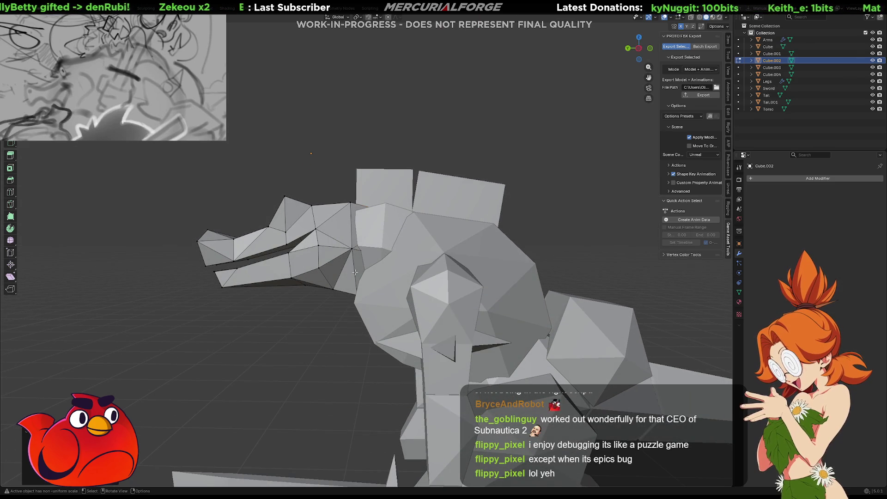
scroll(354, 271, "down", 4)
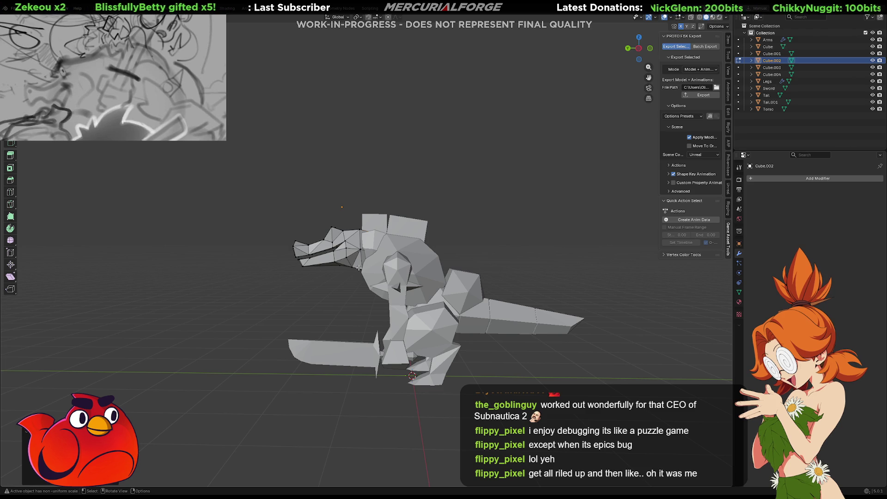
- Narrow the rectangular face inside the body slightly, then inspect the head and jaw
scroll(359, 267, "up", 4)
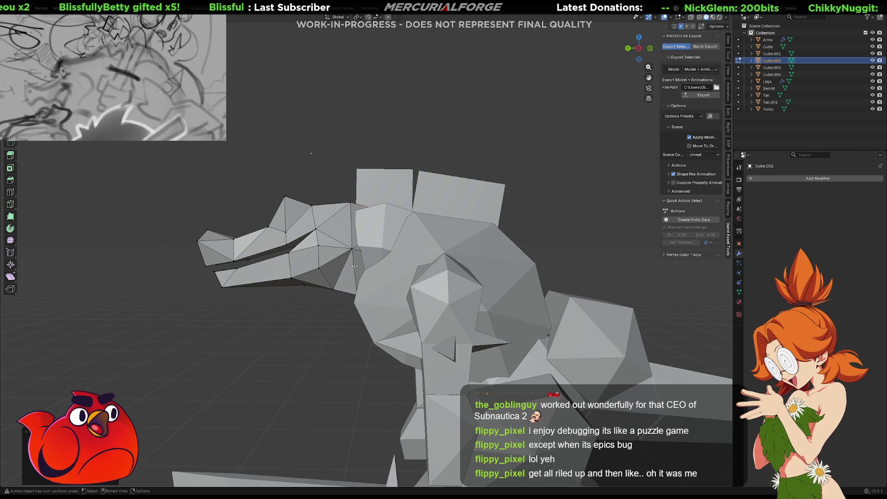
left_click_drag(356, 272, 441, 251)
scroll(414, 312, "up", 4)
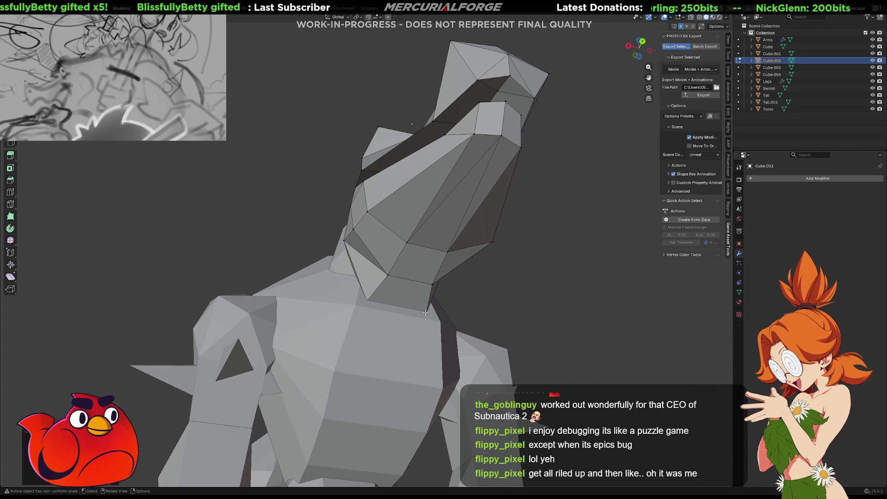
mouse_move(403, 303)
left_mouse_down()
mouse_move(417, 314)
mouse_move(482, 307)
left_mouse_up()
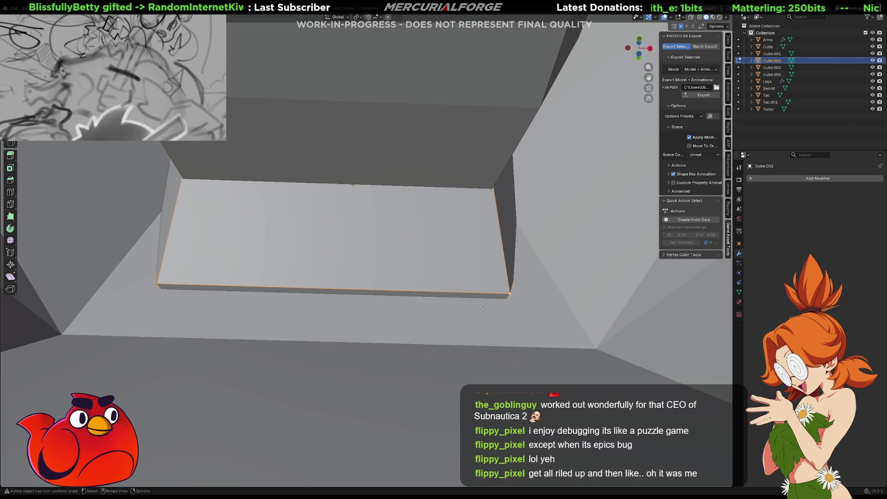
key("g")
key("z")
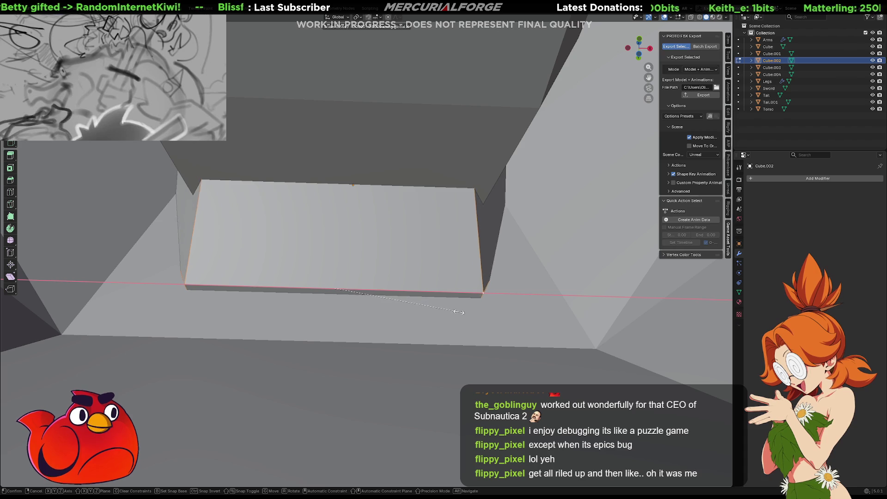
key("Escape")
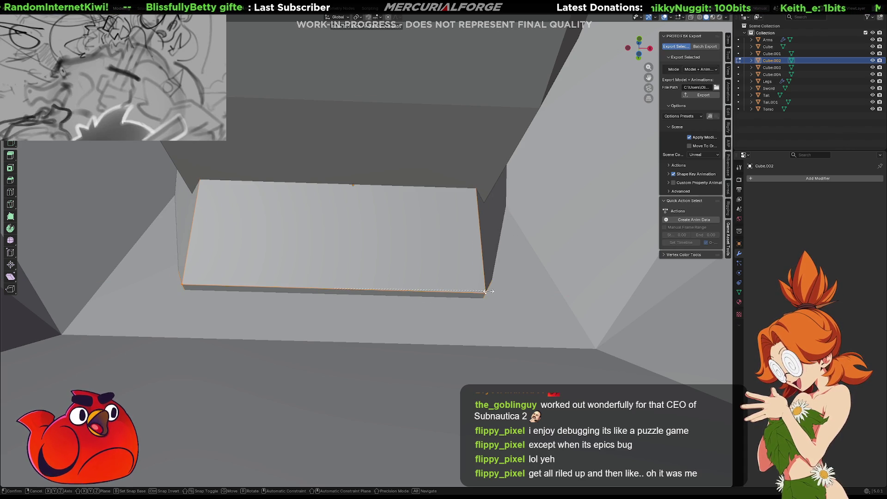
mouse_move(484, 293)
left_mouse_down()
mouse_move(467, 287)
mouse_move(529, 276)
mouse_move(393, 293)
mouse_move(422, 271)
mouse_move(405, 297)
left_mouse_up()
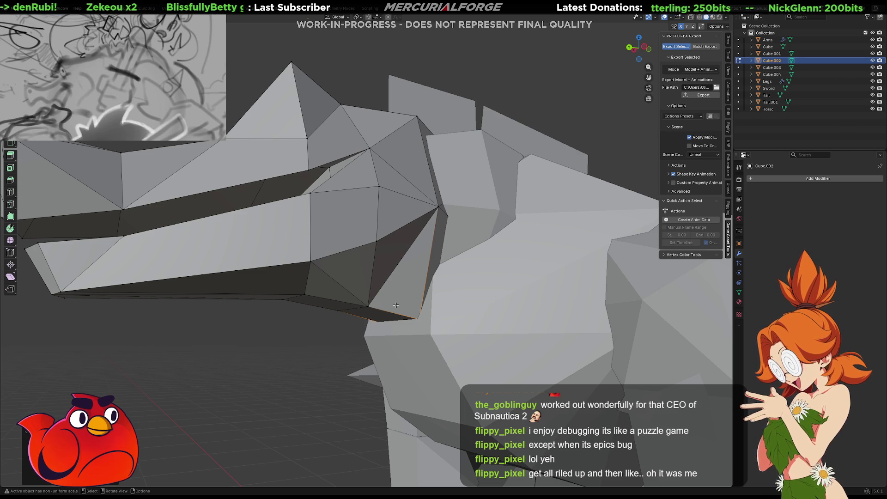
mouse_move(561, 250)
left_mouse_down()
mouse_move(400, 243)
mouse_move(542, 223)
mouse_move(440, 228)
mouse_move(379, 212)
mouse_move(396, 170)
left_mouse_up()
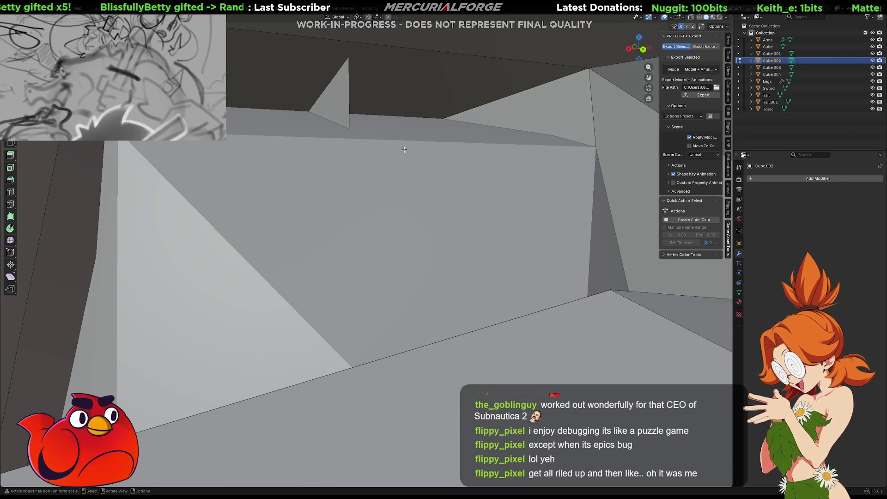
- Raise a face on the Cube.001 mesh in Edit Mode
key("Tab")
left_click(404, 150)
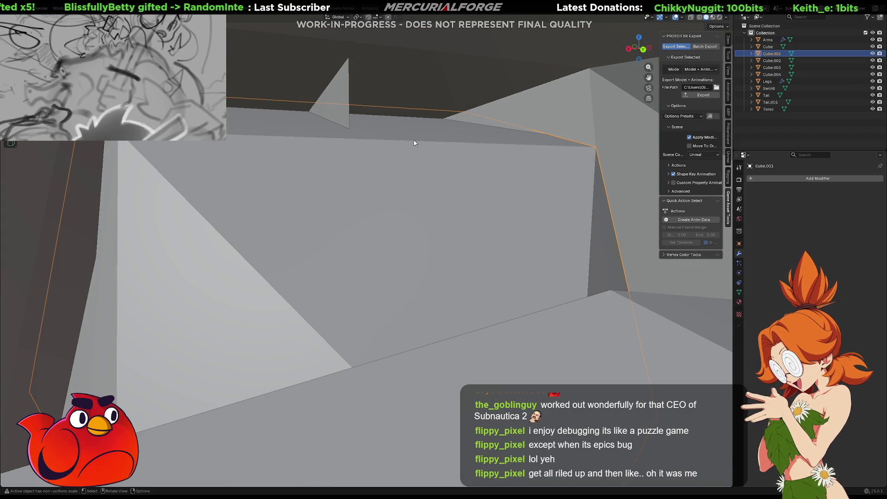
left_click_drag(410, 143, 397, 145)
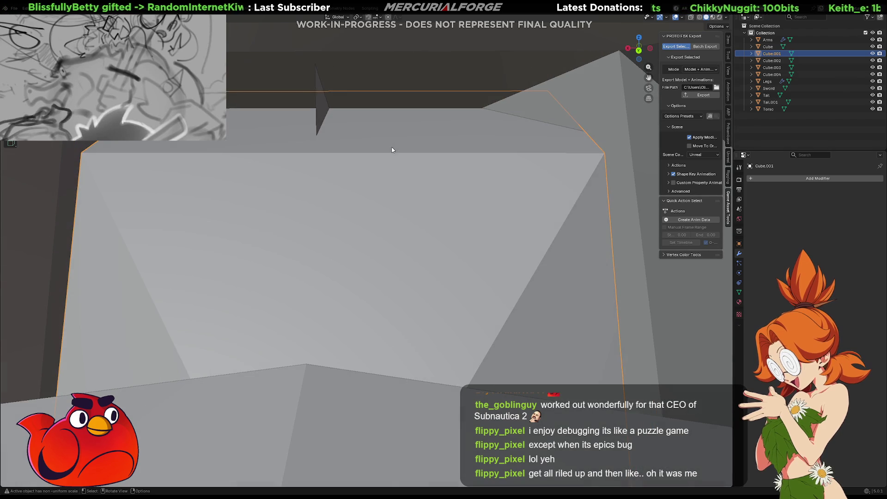
key("Tab")
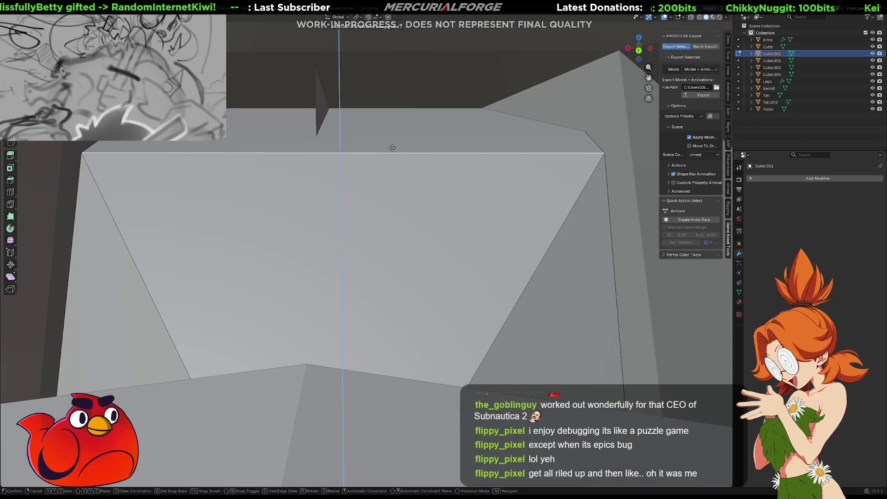
left_click(360, 118)
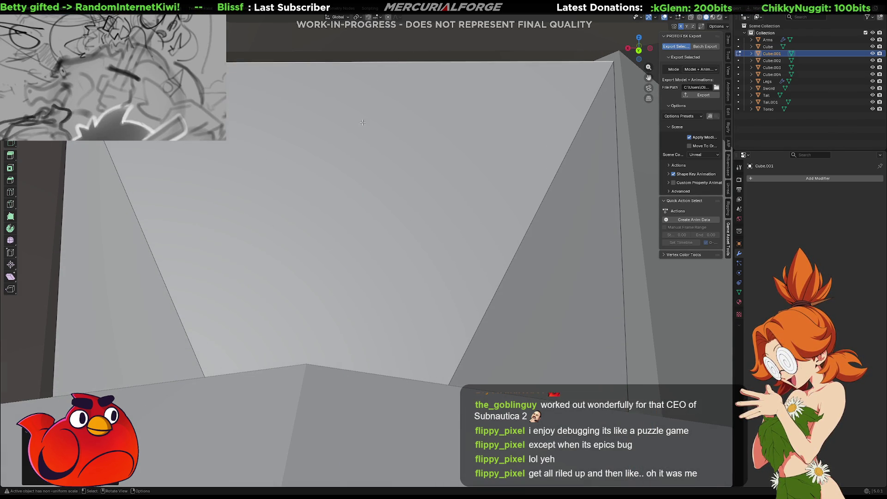
scroll(370, 125, "down", 10)
mouse_move(410, 150)
left_mouse_down()
mouse_move(415, 251)
mouse_move(546, 213)
left_mouse_up()
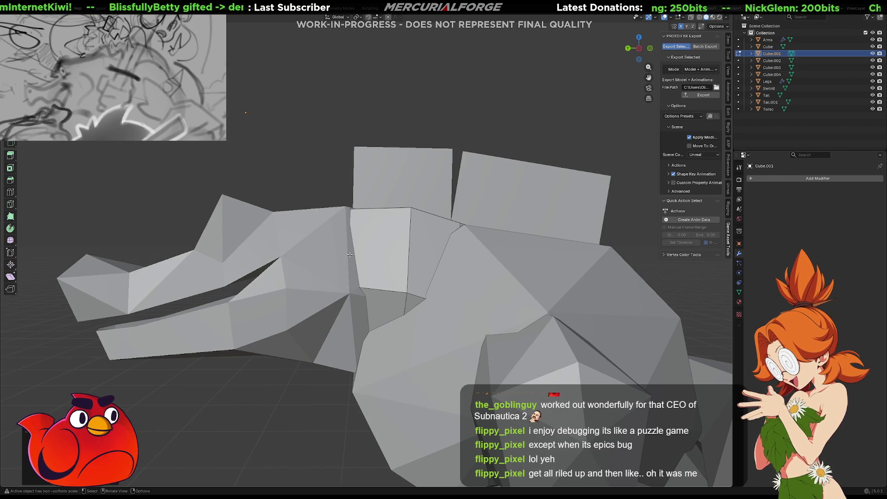
- In front view, join Cube.001 and Cube.002 with Ctrl+J in local view, then edit the result
key("grave")
left_click(324, 255)
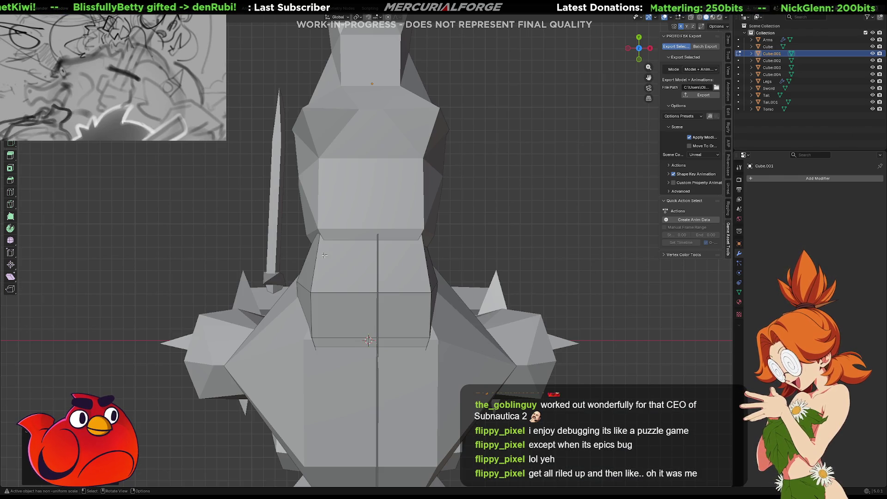
left_click(374, 195)
left_click(367, 253, "shift")
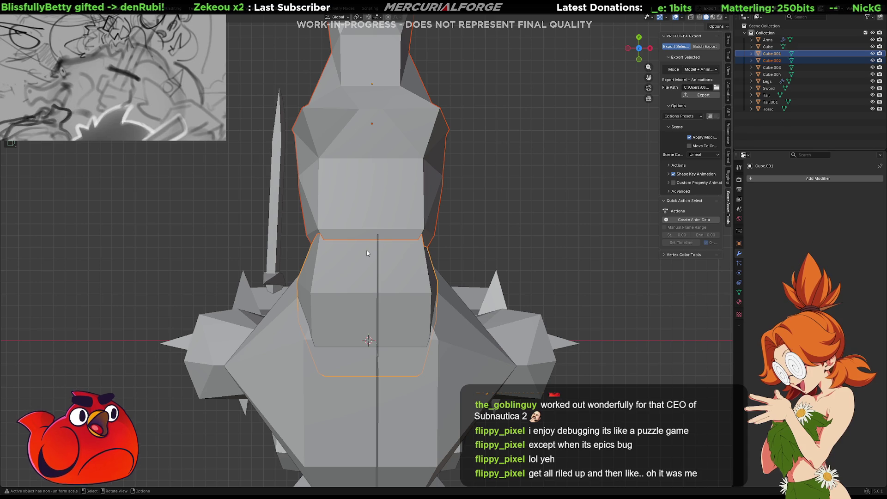
key("KP_Divide")
mouse_move(367, 253)
left_mouse_down()
mouse_move(379, 277)
mouse_move(417, 262)
mouse_move(415, 251)
left_mouse_up()
key("ctrl+j")
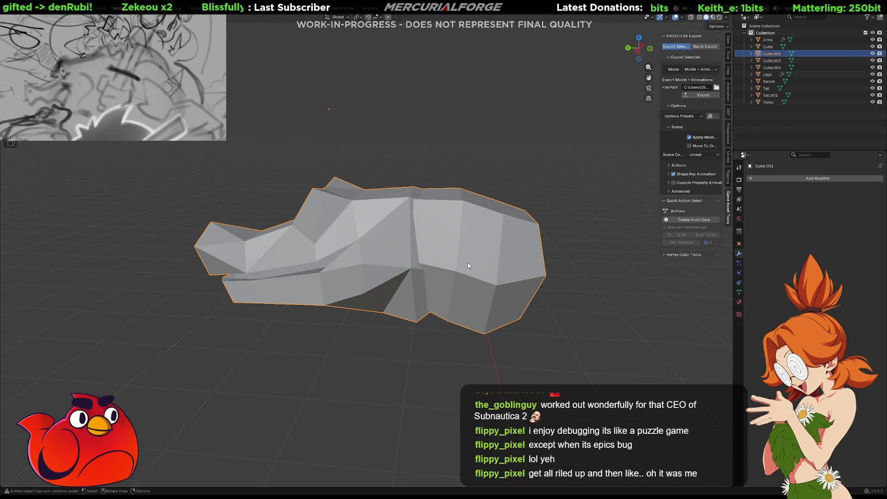
key("Tab")
scroll(468, 263, "up", 10)
- Select the overlapping interior faces where the joined head and body meet
mouse_move(344, 244)
left_mouse_down()
mouse_move(259, 235)
mouse_move(395, 207)
left_mouse_up()
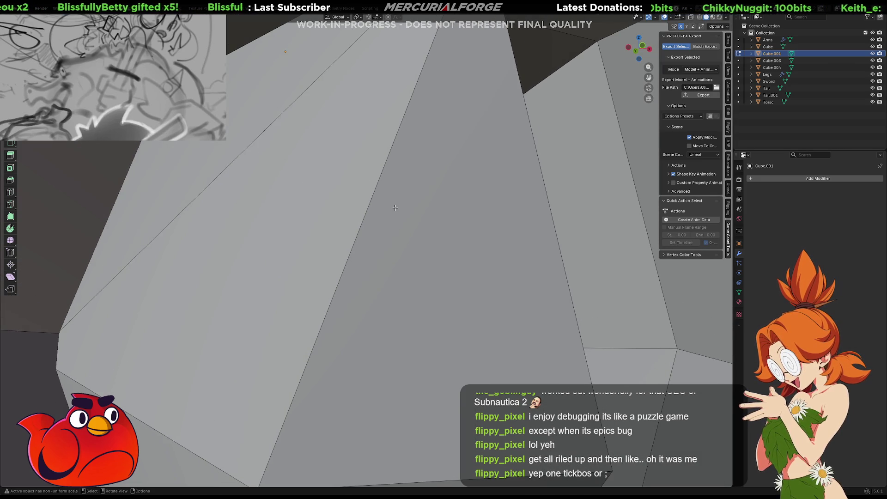
left_click(420, 258)
scroll(419, 258, "down", 5)
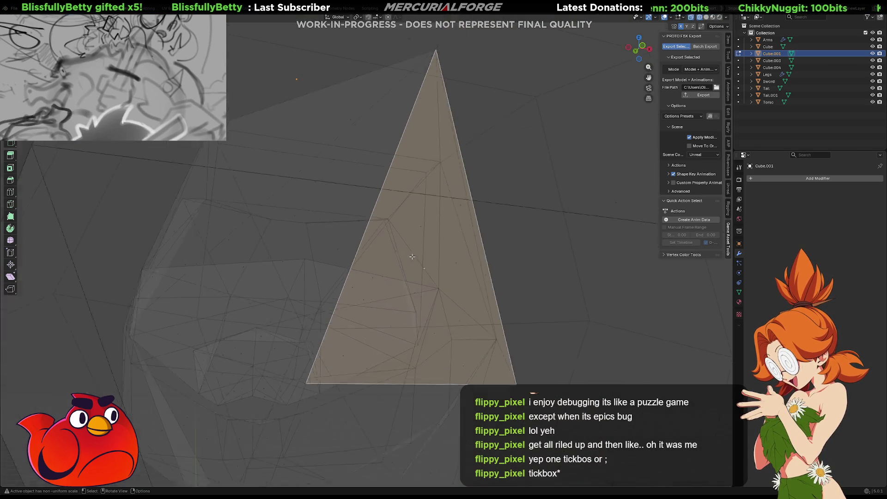
left_click(390, 270, "shift")
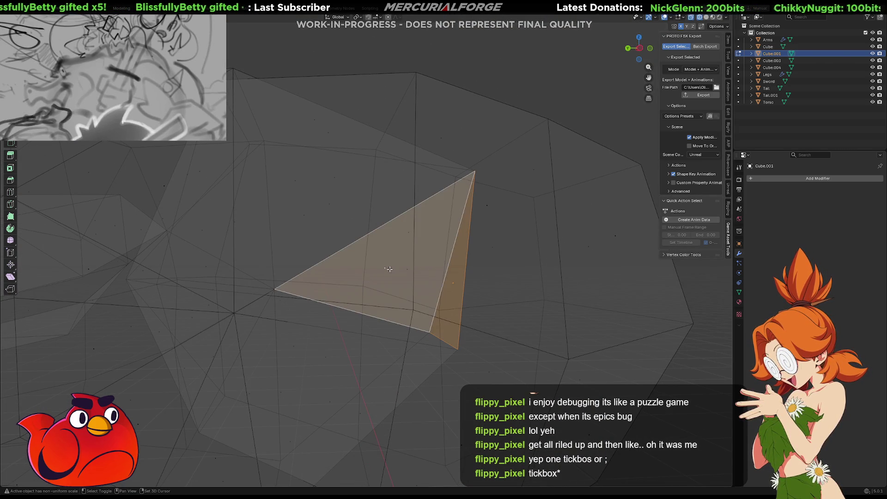
left_click(311, 193, "shift")
mouse_move(306, 372)
left_mouse_down()
mouse_move(232, 258)
mouse_move(282, 233)
mouse_move(324, 279)
left_mouse_up()
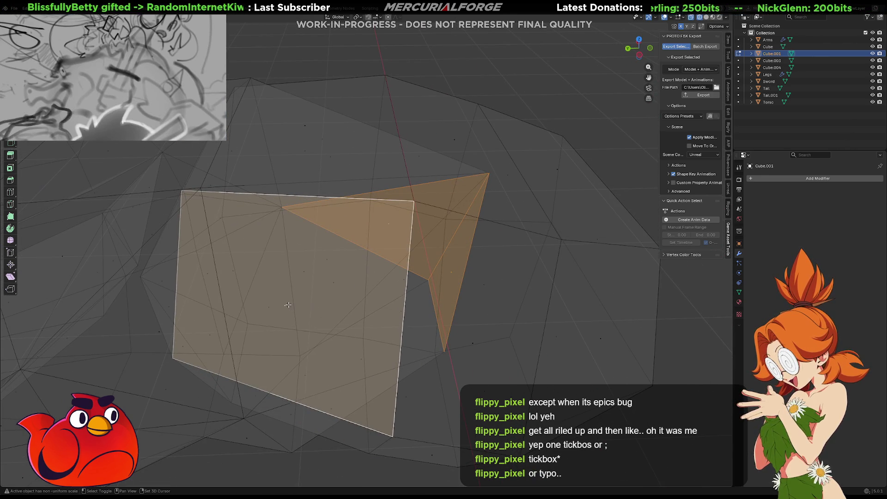
left_click(324, 279, "shift")
left_click_drag(406, 251, 348, 193)
left_click(330, 162, "shift")
mouse_move(330, 162)
left_mouse_down()
mouse_move(320, 224)
mouse_move(297, 231)
mouse_move(303, 240)
mouse_move(344, 225)
mouse_move(337, 200)
mouse_move(326, 320)
mouse_move(332, 308)
left_mouse_up()
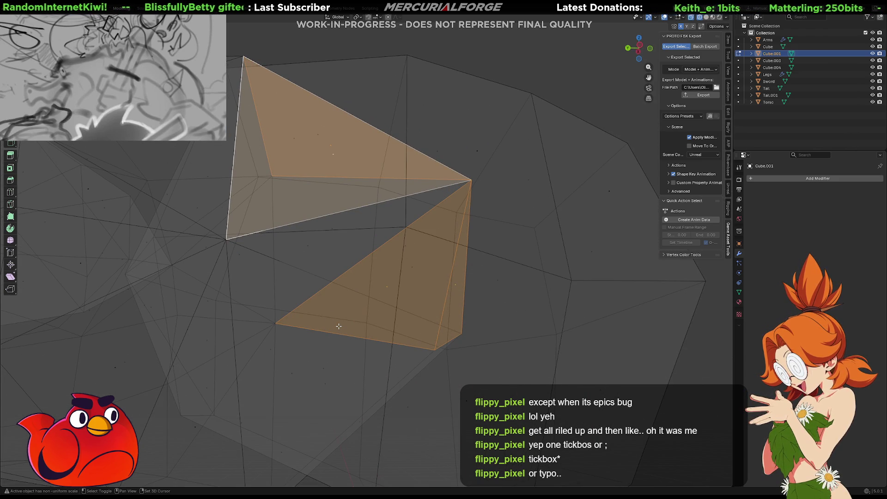
left_click_drag(317, 368, 323, 319)
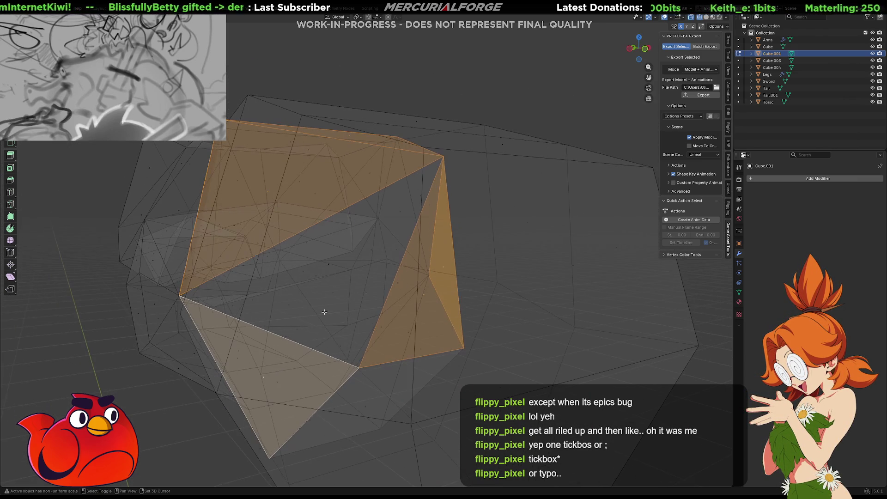
mouse_move(320, 271)
left_mouse_down()
mouse_move(322, 257)
mouse_move(257, 254)
mouse_move(389, 223)
mouse_move(380, 251)
mouse_move(410, 214)
mouse_move(362, 223)
mouse_move(307, 257)
mouse_move(336, 243)
mouse_move(416, 254)
mouse_move(414, 271)
mouse_move(407, 258)
mouse_move(418, 277)
mouse_move(420, 362)
left_mouse_up()
- Dissolve the selected interior faces and fill the remaining gap with a new triangle face
right_click(420, 361)
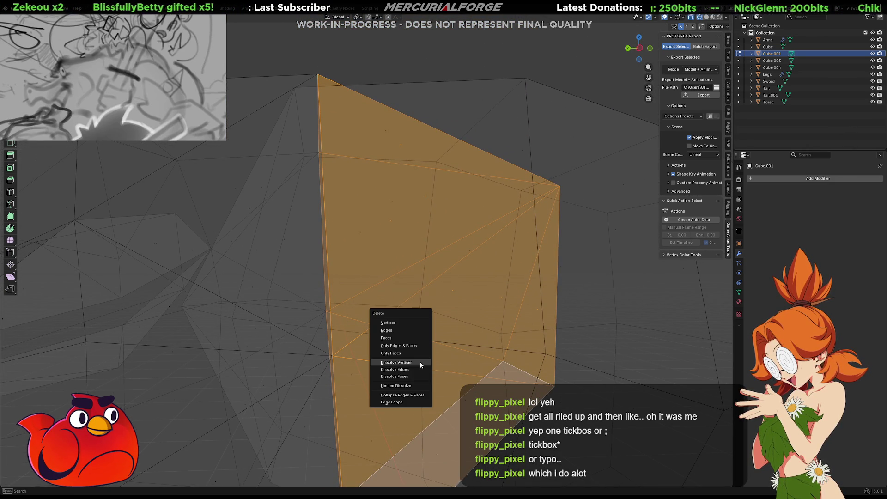
left_click(414, 336)
mouse_move(417, 228)
left_mouse_down()
mouse_move(388, 259)
mouse_move(255, 224)
mouse_move(398, 206)
mouse_move(436, 212)
mouse_move(339, 234)
mouse_move(347, 214)
mouse_move(366, 243)
mouse_move(386, 247)
mouse_move(376, 250)
mouse_move(344, 238)
mouse_move(324, 207)
mouse_move(329, 221)
left_mouse_up()
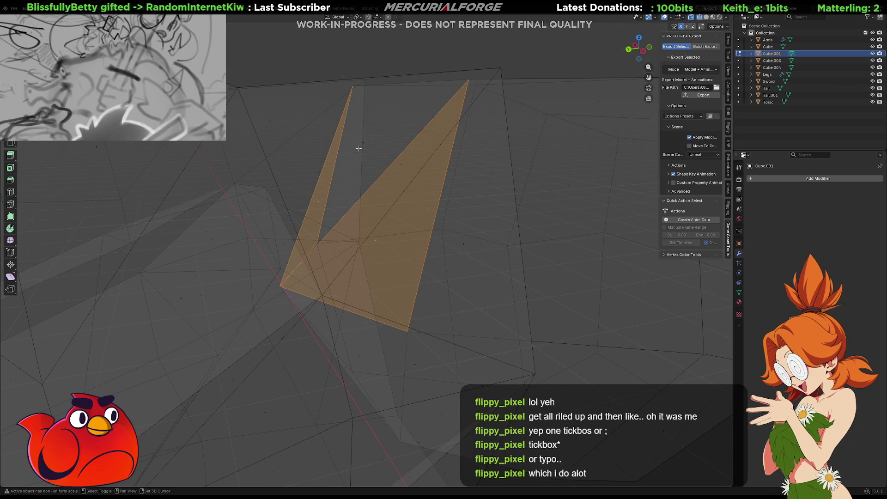
key("f")
- Select the long thin triangular face and the large triangular face forming the leftover sliver
mouse_move(382, 249)
left_mouse_down()
mouse_move(367, 241)
mouse_move(408, 192)
mouse_move(402, 213)
mouse_move(431, 227)
mouse_move(386, 271)
mouse_move(434, 231)
mouse_move(429, 222)
mouse_move(402, 241)
left_mouse_up()
left_click(365, 238, "shift")
left_click(433, 227, "shift")
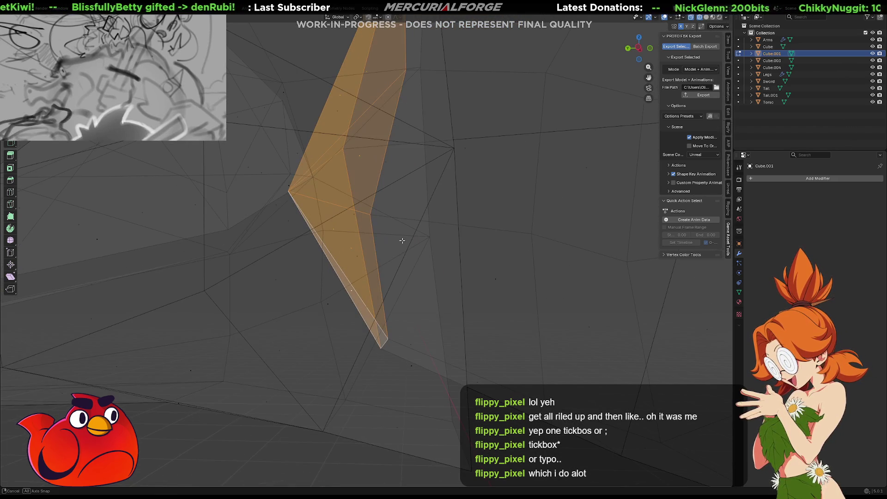
mouse_move(435, 212)
left_mouse_down()
mouse_move(426, 273)
mouse_move(419, 233)
mouse_move(415, 240)
left_mouse_up()
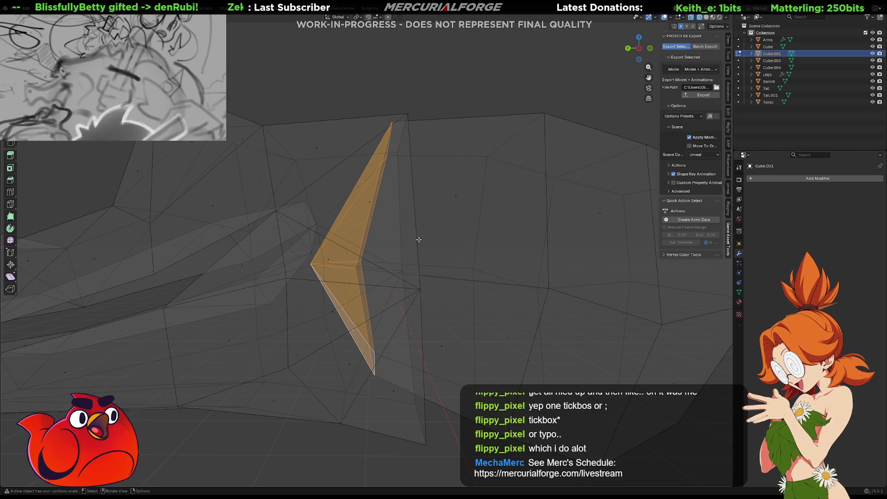
- Delete the selected sliver faces via X > Faces and check the cleaned surface
key("x")
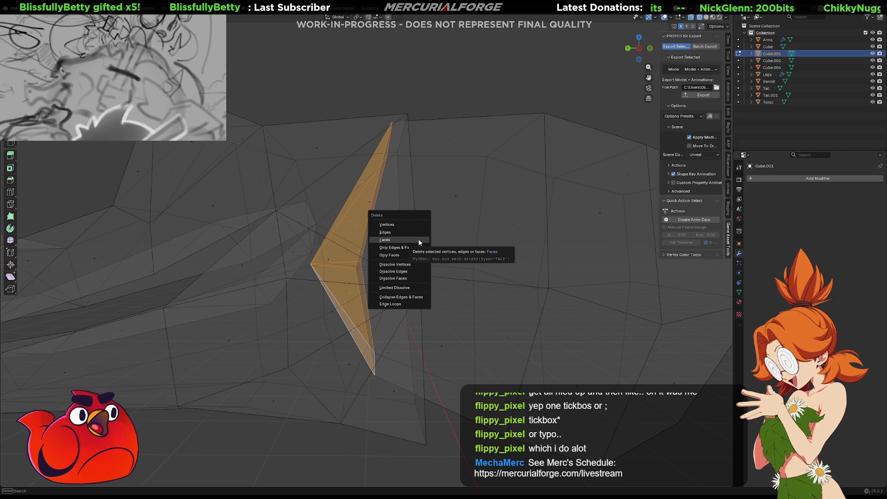
left_click(419, 242)
mouse_move(416, 241)
left_mouse_down()
mouse_move(380, 267)
mouse_move(371, 291)
mouse_move(329, 299)
left_mouse_up()
key("Tab")
key("Tab")
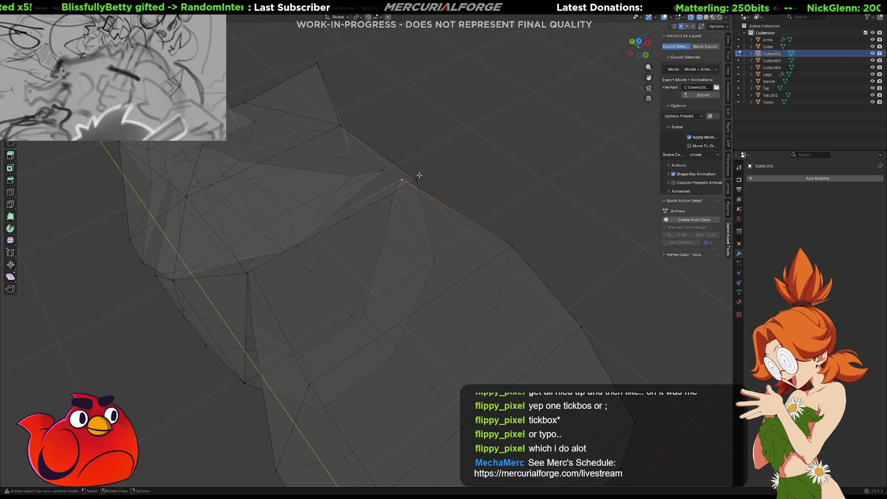
left_click(416, 179)
left_click_drag(416, 179, 291, 192)
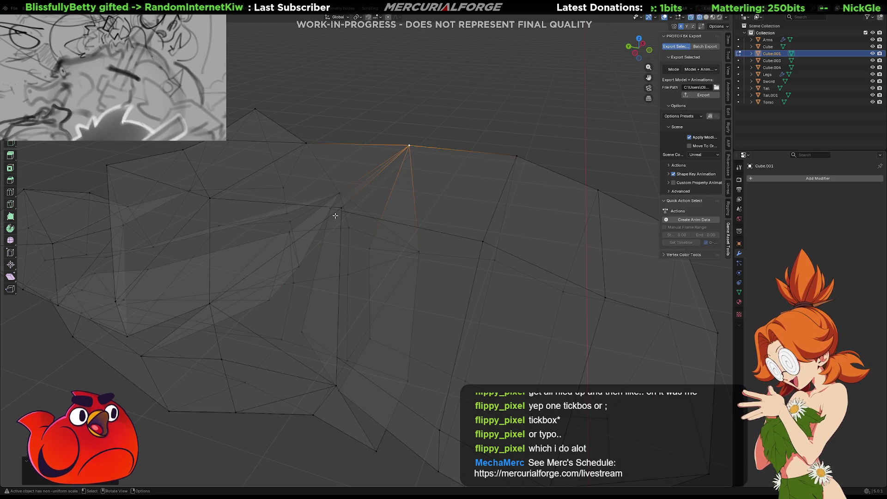
left_click_drag(340, 250, 434, 262)
left_click(391, 267)
left_click(370, 256)
left_click(314, 261)
left_click_drag(314, 261, 369, 233)
left_click(382, 267)
left_click(341, 310)
mouse_move(340, 311)
left_mouse_down()
mouse_move(435, 302)
mouse_move(413, 285)
left_mouse_up()
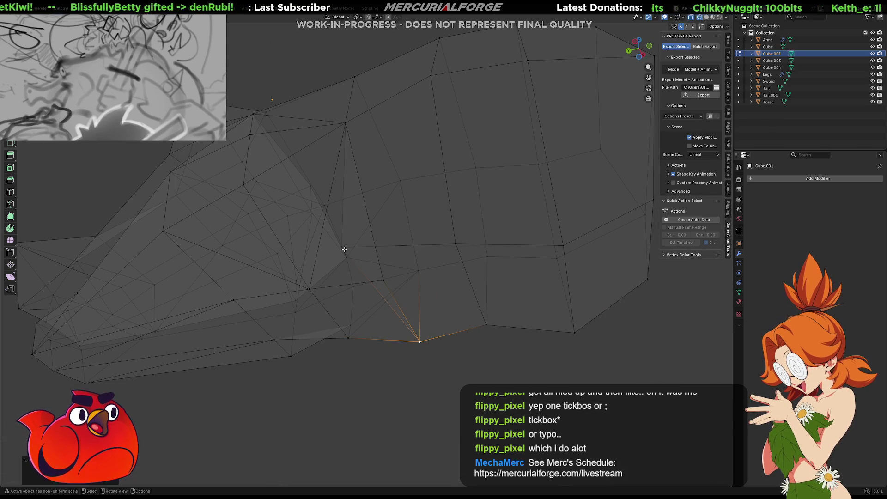
left_click(383, 280)
mouse_move(397, 244)
left_mouse_down()
mouse_move(424, 282)
mouse_move(330, 261)
mouse_move(358, 242)
left_mouse_up()
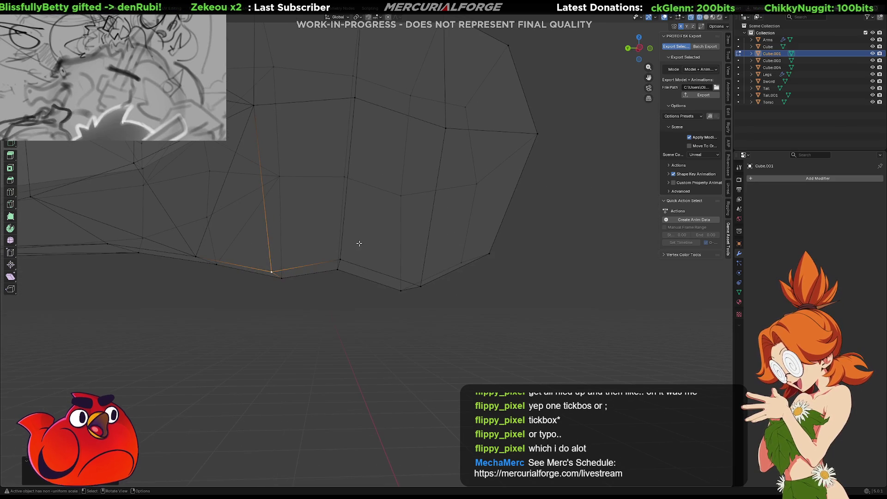